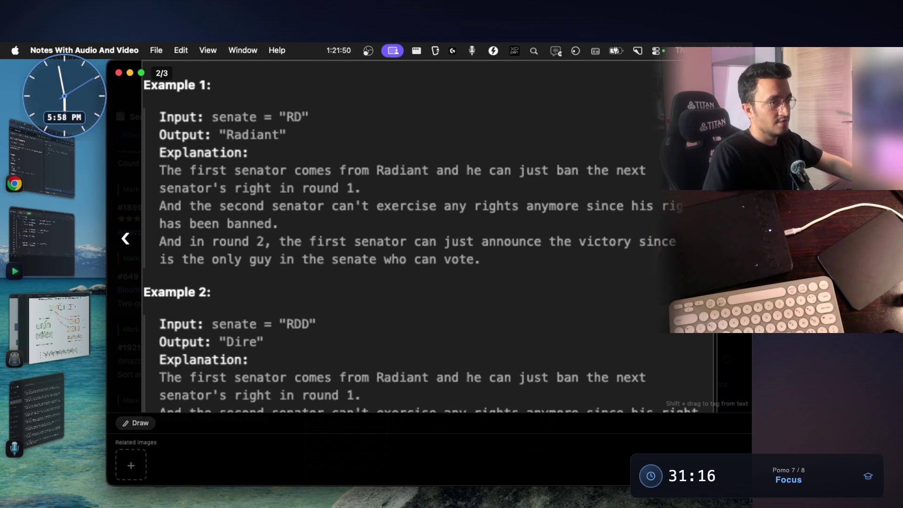
Step: Dismiss the enlarged screenshot viewer to show the Mark 65 note again
key(Escape)
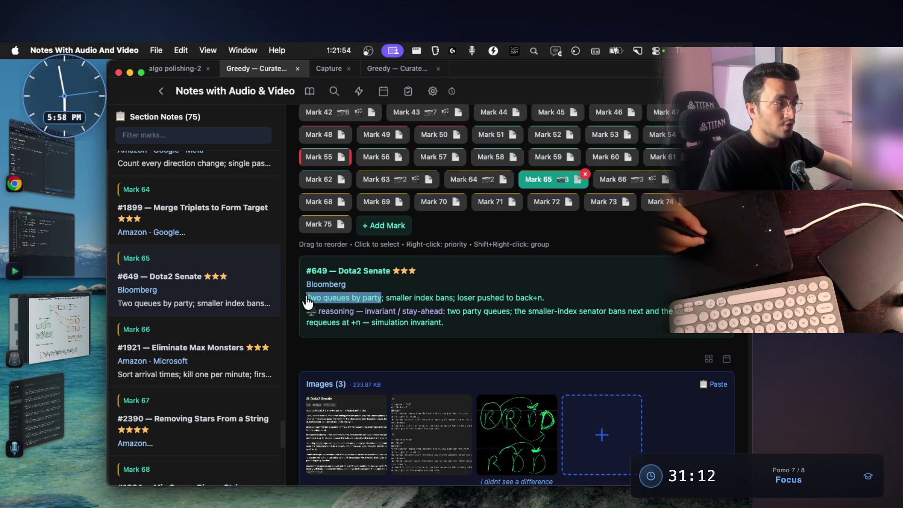
mouse_move(539, 180)
scroll(444, 235, up, 1)
scroll(448, 297, up, 5)
scroll(450, 318, up, 2)
scroll(450, 317, up, 3)
scroll(452, 318, up, 3)
scroll(454, 317, up, 3)
scroll(454, 318, up, 1)
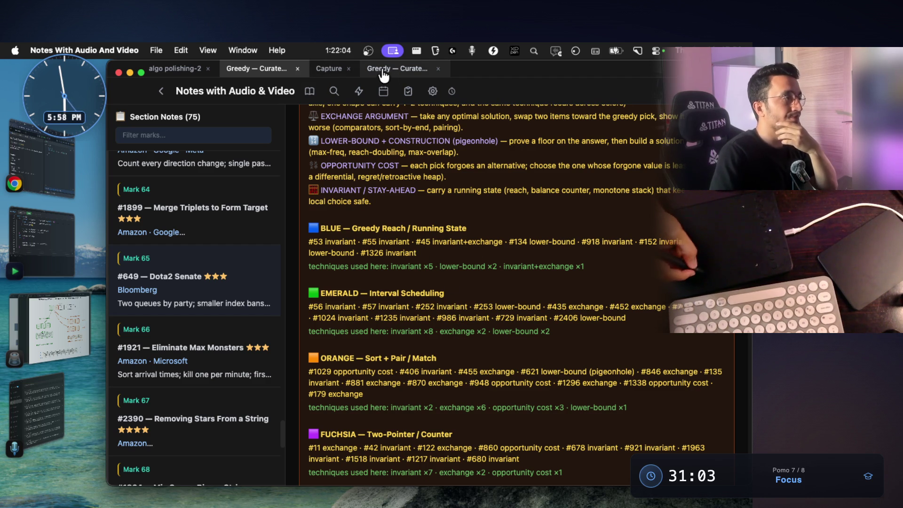
Step: Return to the algo polishing-2 collection and open the Sliding Window — Interview Problems note at Mark 1
click(161, 91)
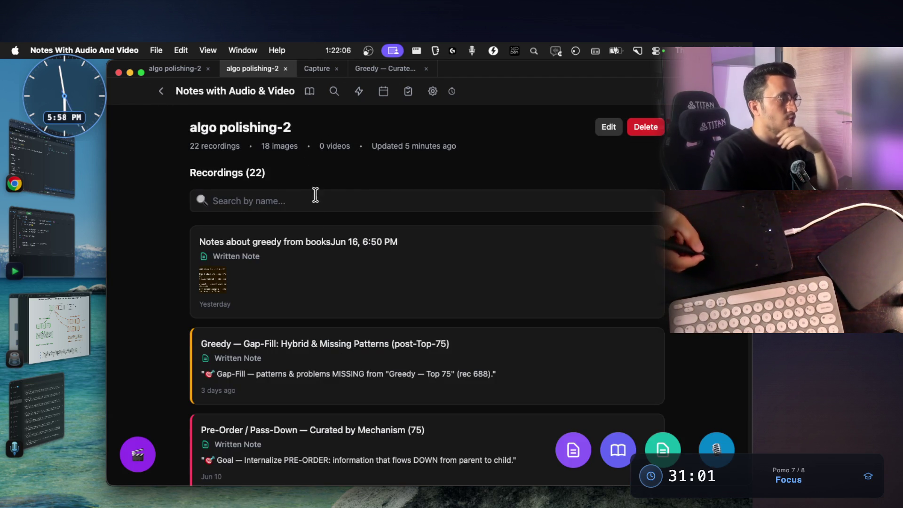
scroll(362, 358, down, 10)
scroll(363, 357, down, 5)
scroll(361, 357, down, 3)
scroll(361, 357, down, 3)
scroll(362, 359, down, 2)
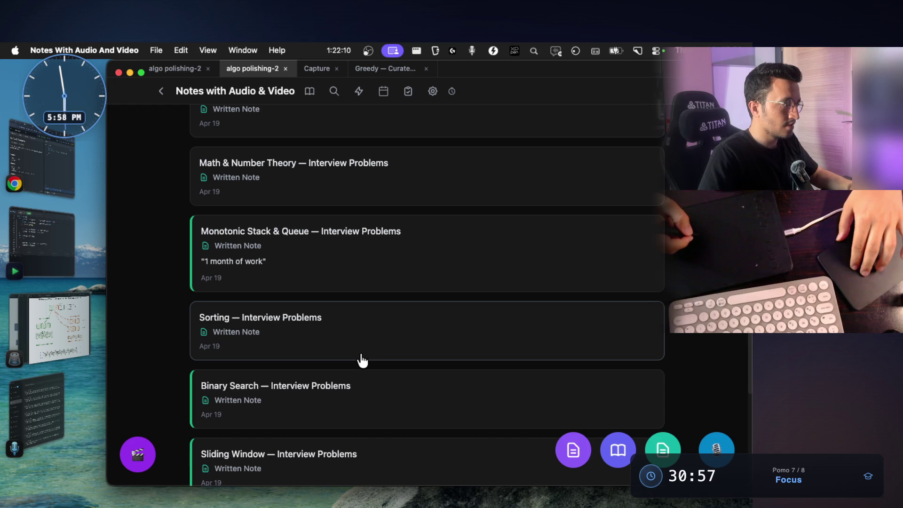
scroll(347, 253, down, 1)
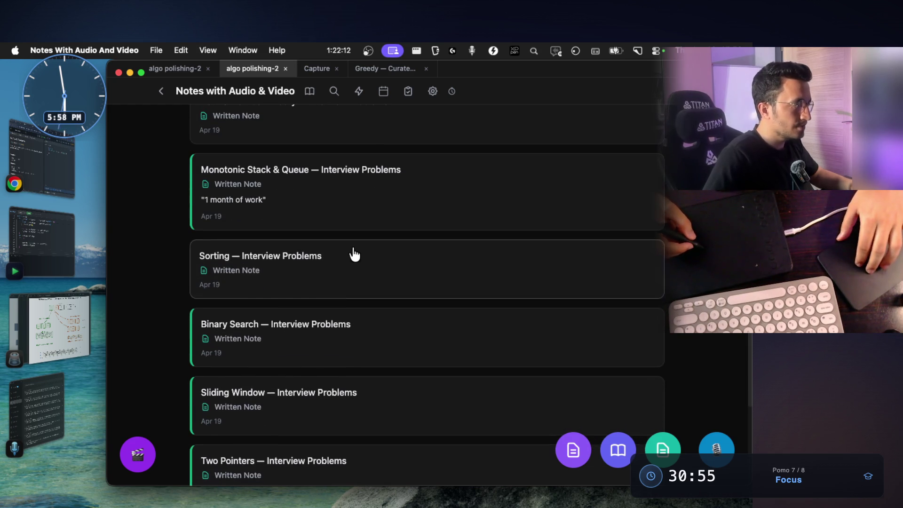
scroll(388, 190, down, 2)
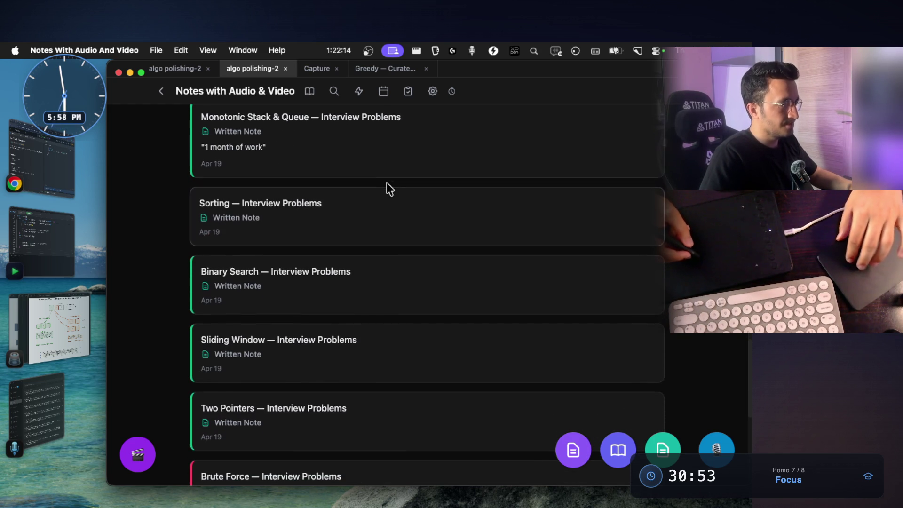
scroll(373, 179, down, 1)
click(342, 279)
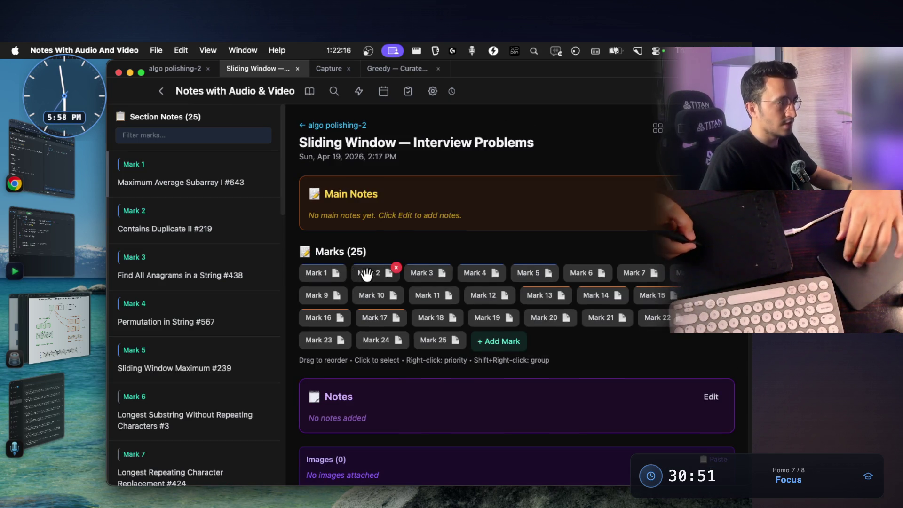
click(332, 125)
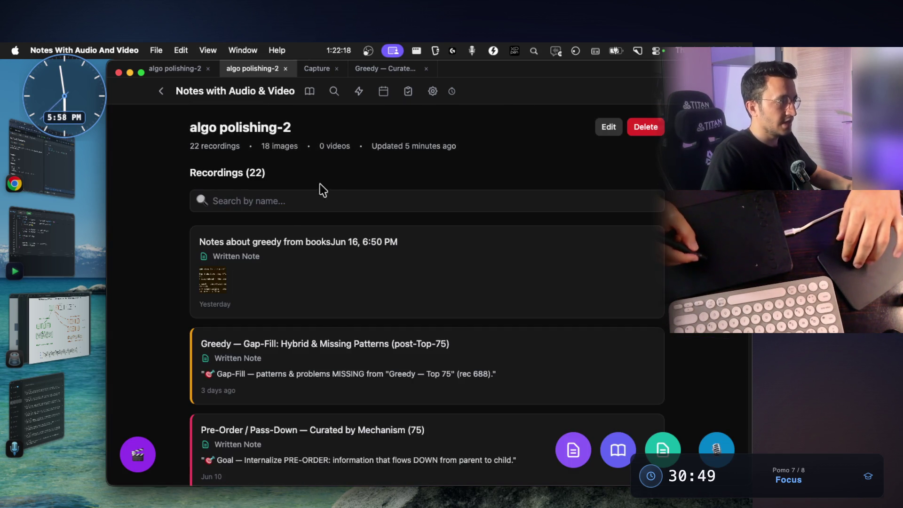
scroll(304, 356, down, 2)
scroll(308, 369, down, 5)
scroll(309, 369, down, 2)
scroll(310, 370, down, 1)
scroll(311, 371, down, 2)
scroll(312, 368, down, 3)
scroll(309, 384, down, 2)
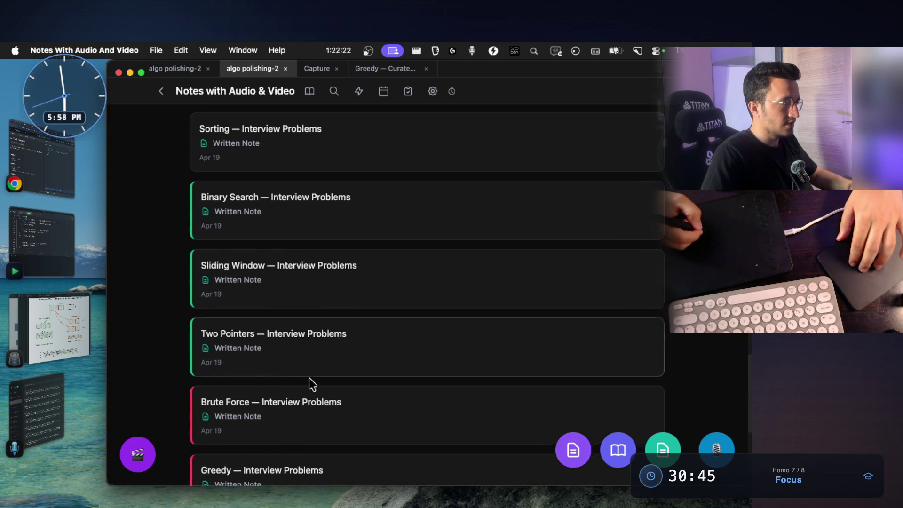
scroll(278, 350, down, 1)
scroll(290, 401, down, 1)
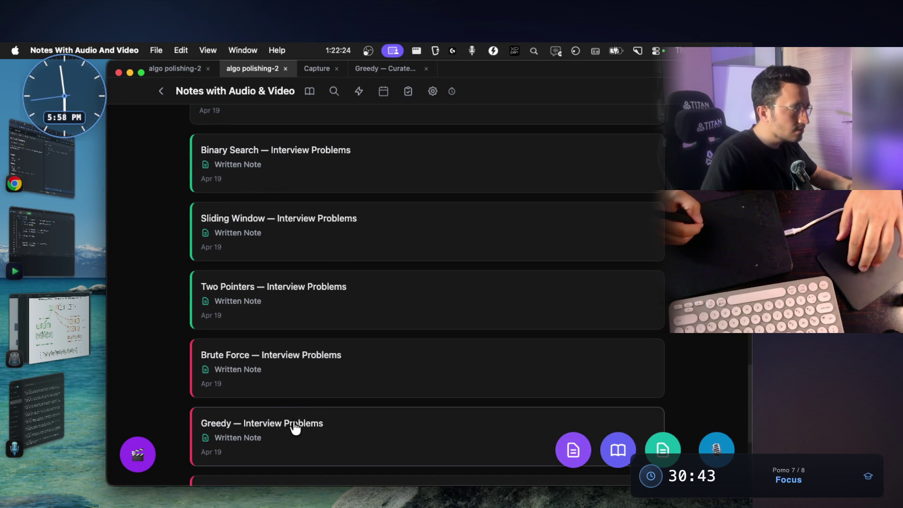
click(287, 236)
scroll(480, 317, down, 1)
click(329, 234)
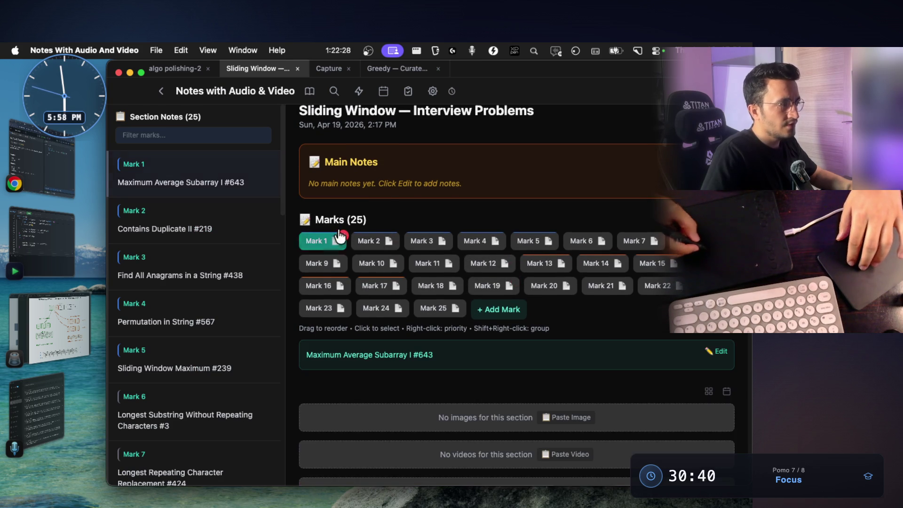
scroll(393, 182, down, 1)
Step: Step through the Sliding Window marks toward Mark 18 and back to review their problems
key(Right)
key(Right)
key(Right)
key(Right)
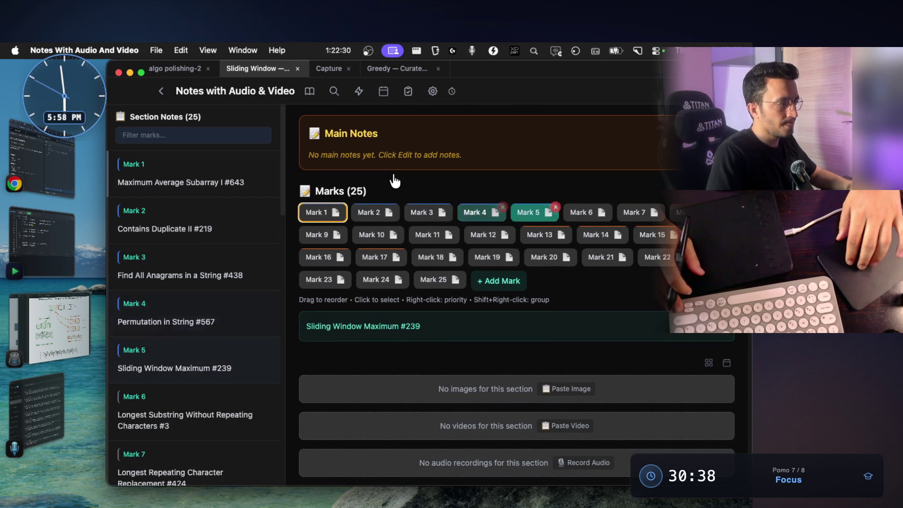
key(Right)
key(Right)
key(Right)
key(Right)
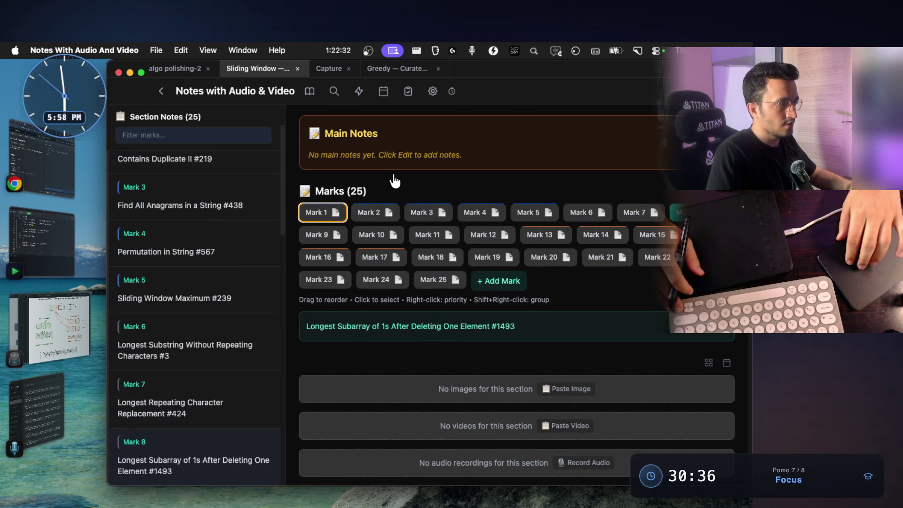
key(Right)
key(Right)
key(Right)
key(Right)
key(Right)
key(Right)
key(Right)
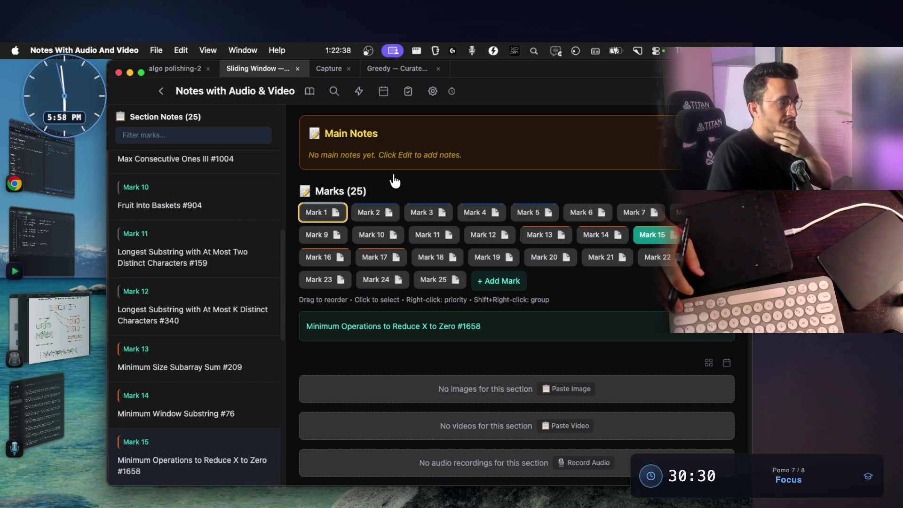
key(Right)
key(Right)
key(Right)
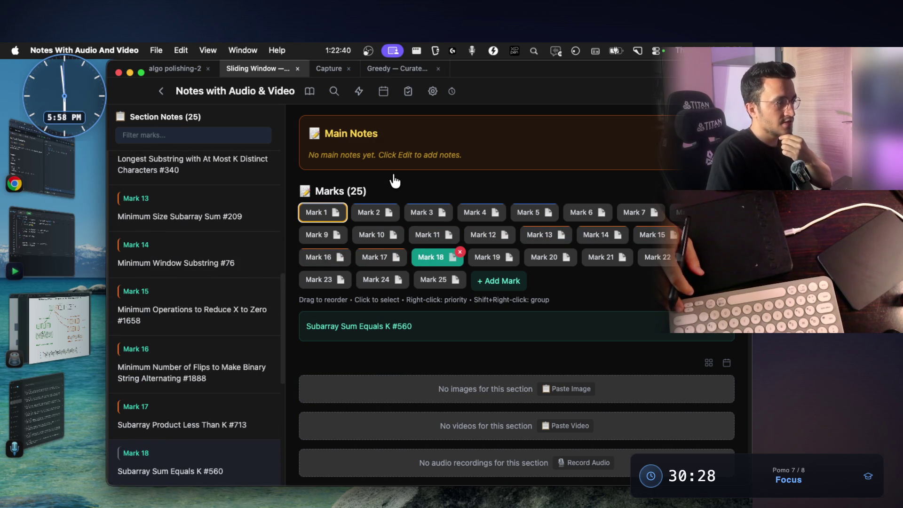
key(Right)
key(Right)
key(Right)
key(Right)
key(Right)
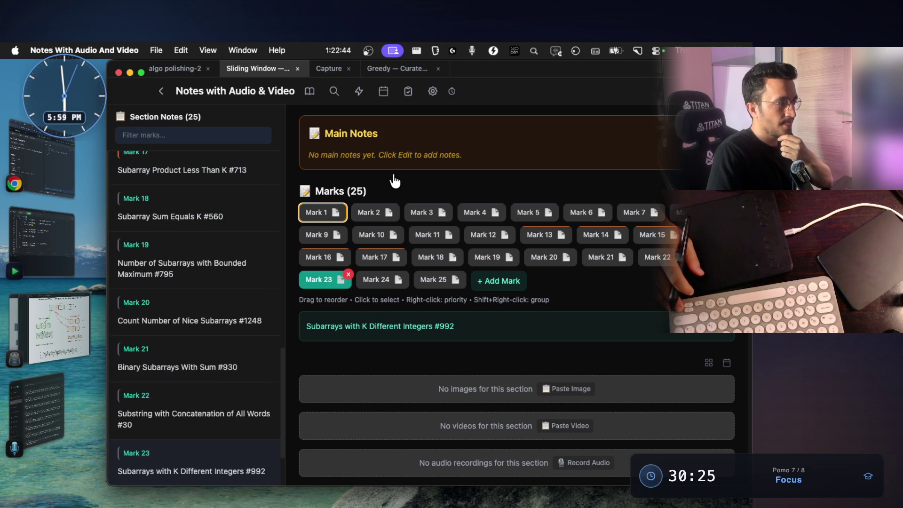
key(Right)
key(Right)
key(Left)
key(Left)
key(Left)
key(Left)
key(Left)
key(Left)
key(Left)
key(Left)
key(Left)
key(Left)
key(Left)
key(Left)
key(Left)
key(Left)
key(Left)
key(Left)
key(Left)
key(Left)
key(Left)
key(Left)
key(Left)
key(Left)
key(Left)
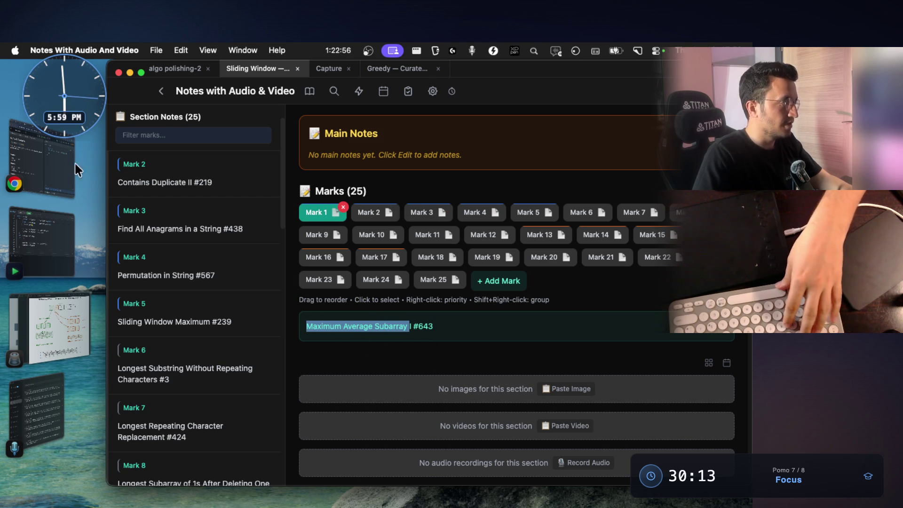
Step: Switch over to Chrome and start a new browser tab
key(super+Tab)
key(super+t)
text(Maximum Average Subarray)
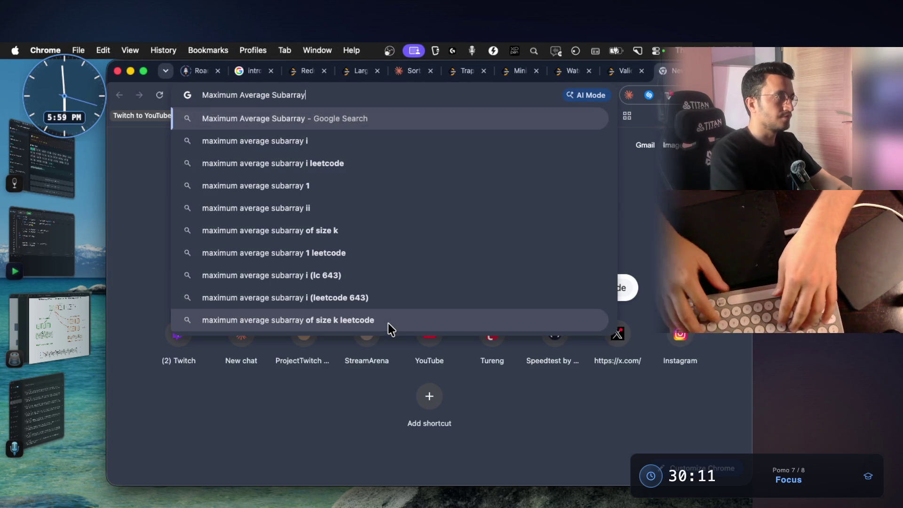
text( leet)
Step: Search for Maximum Average Subarray I, load its LeetCode page, then return to the notes app
key(Down)
key(Return)
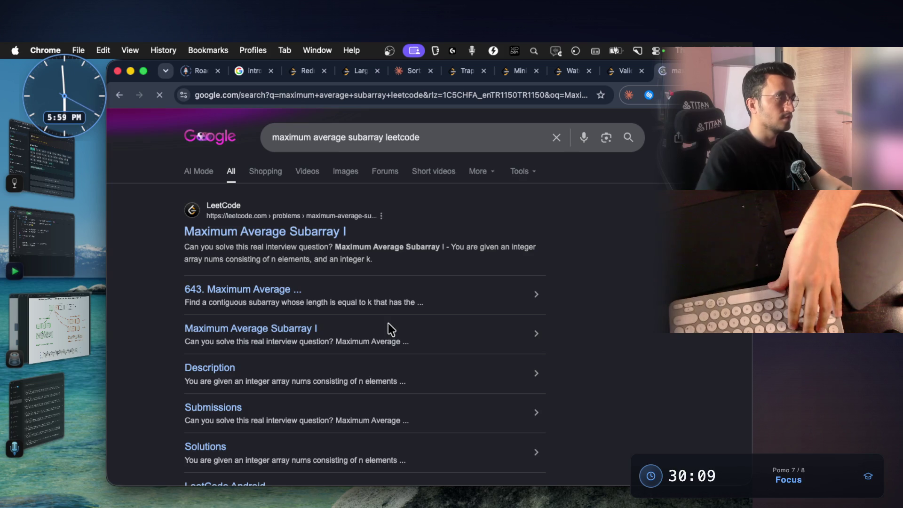
click(322, 240)
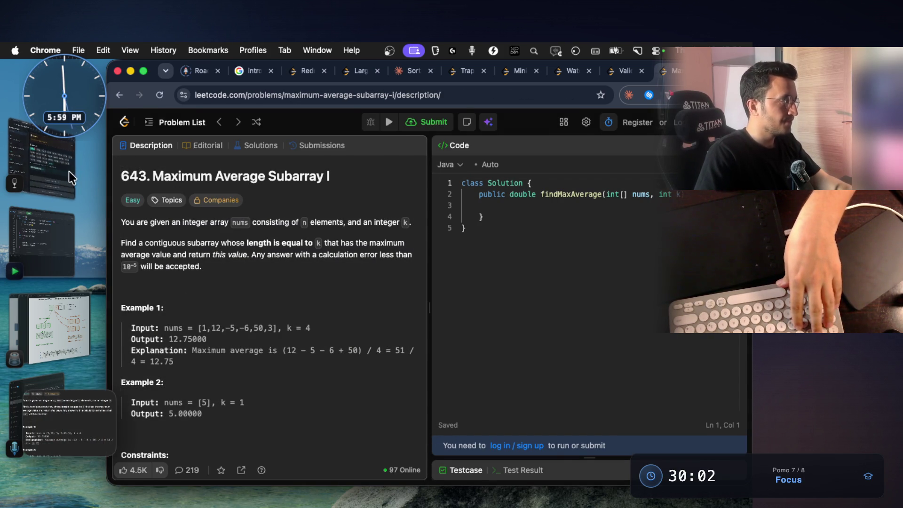
key(super+Tab)
scroll(464, 263, up, 2)
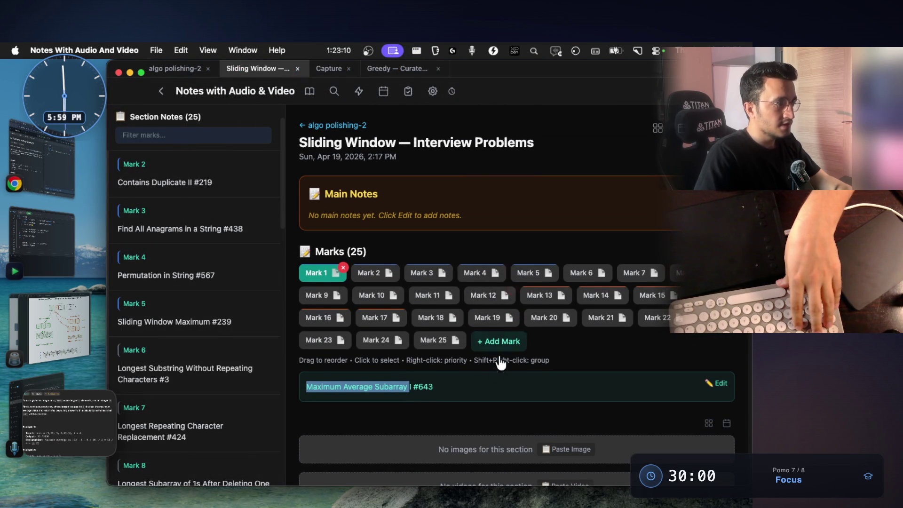
Step: Paste the Maximum Average Subarray I screenshot into Mark 1 and preview it enlarged
click(550, 450)
scroll(498, 396, down, 2)
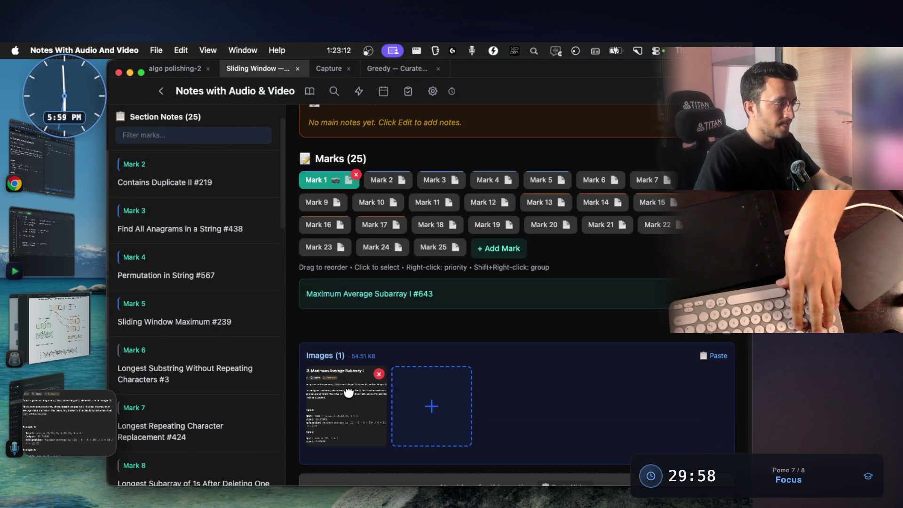
click(353, 381)
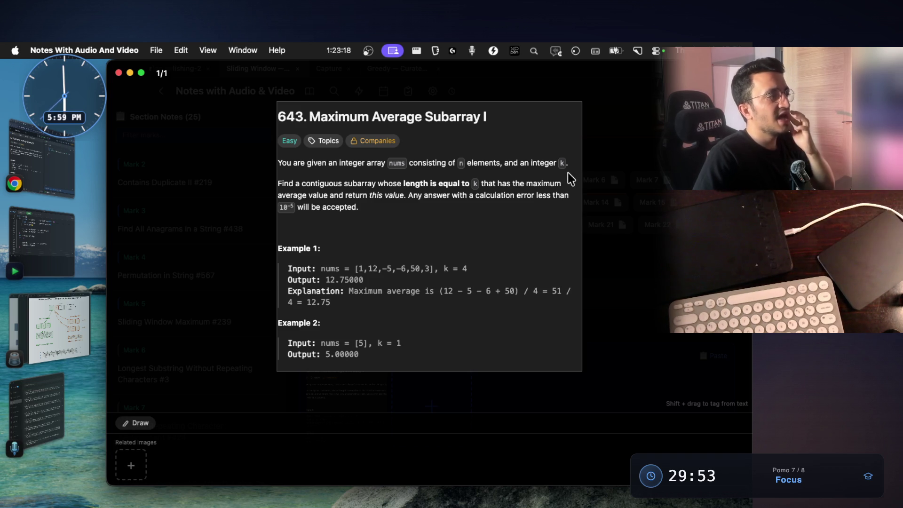
scroll(449, 207, up, 2)
scroll(449, 206, up, 3)
scroll(442, 218, down, 1)
scroll(369, 175, down, 1)
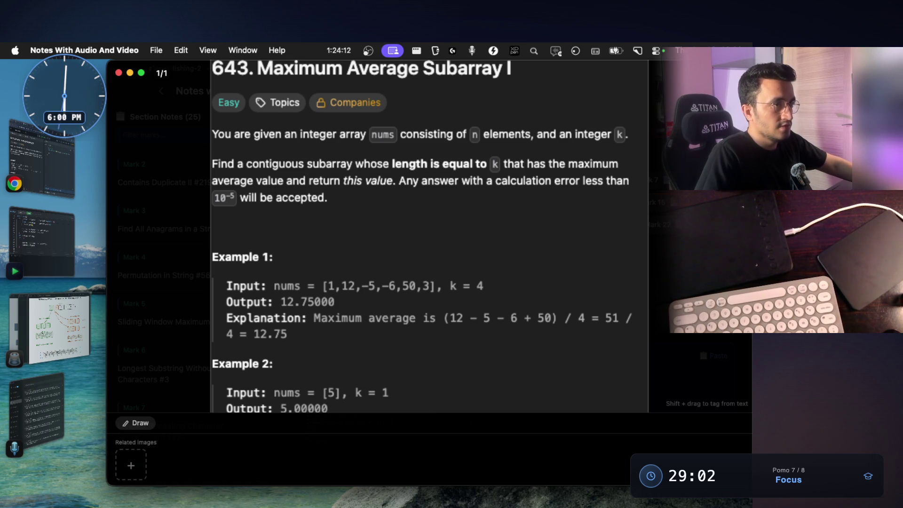
key(Escape)
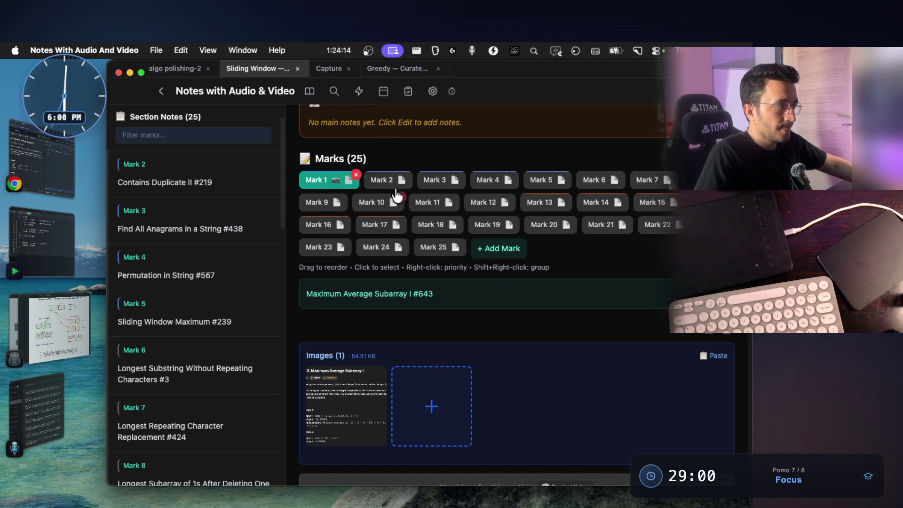
Step: Select Mark 2 Contains Duplicate II, then Mark 4 Permutation in String, and bring Chrome forward
click(385, 179)
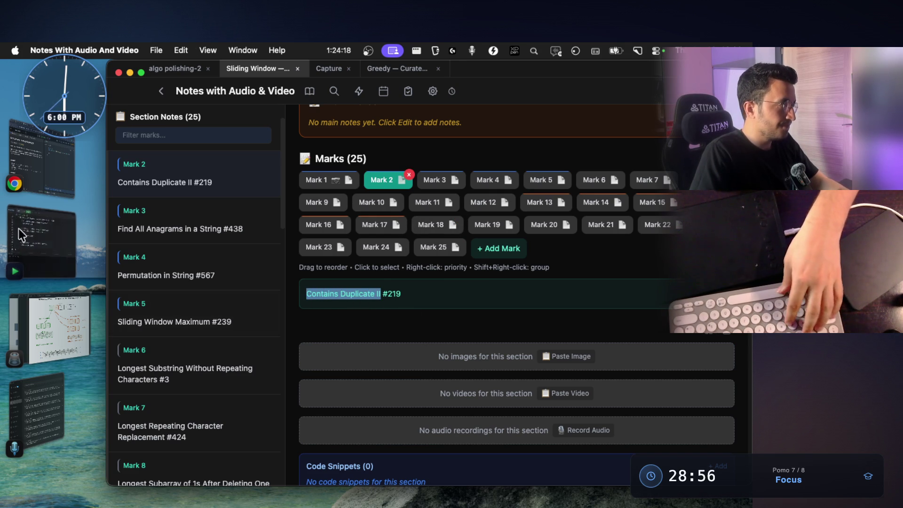
click(254, 286)
click(77, 192)
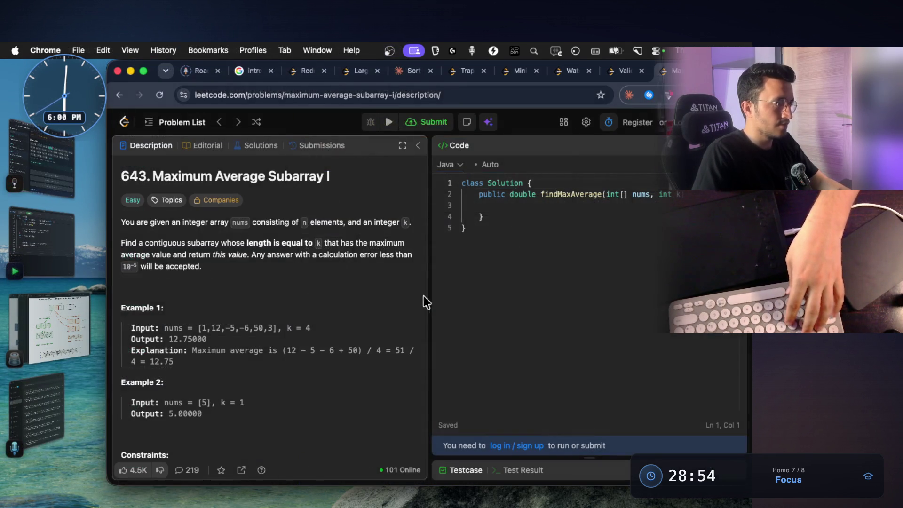
Step: Search Contains Duplicate II in a new tab and load its LeetCode problem page
key(super+t)
text(Contains Duplicate II leetc)
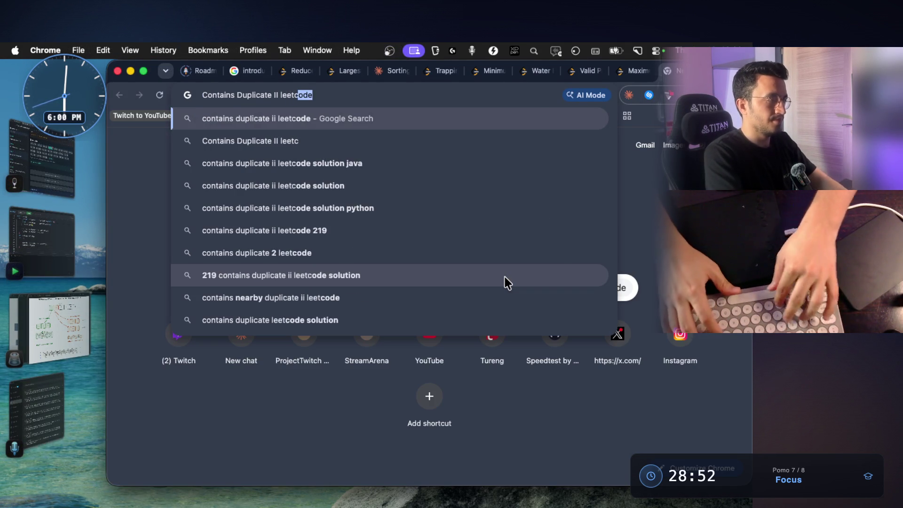
key(Return)
click(291, 232)
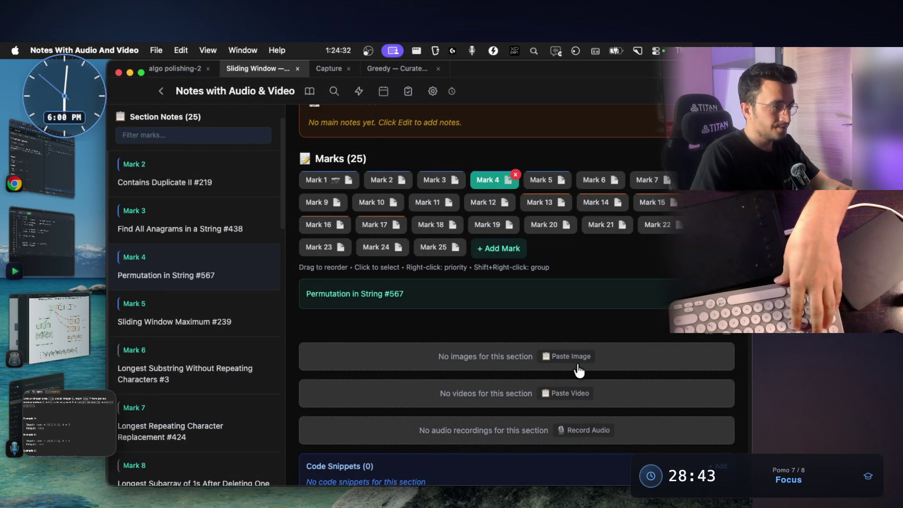
Step: Paste the Contains Duplicate II screenshot into the mark and enlarge it in the viewer
click(579, 356)
click(350, 387)
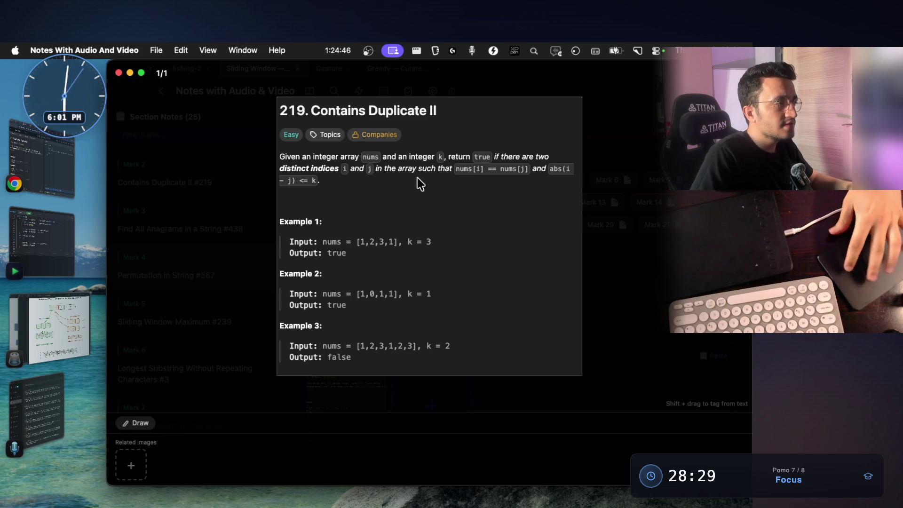
scroll(418, 177, up, 3)
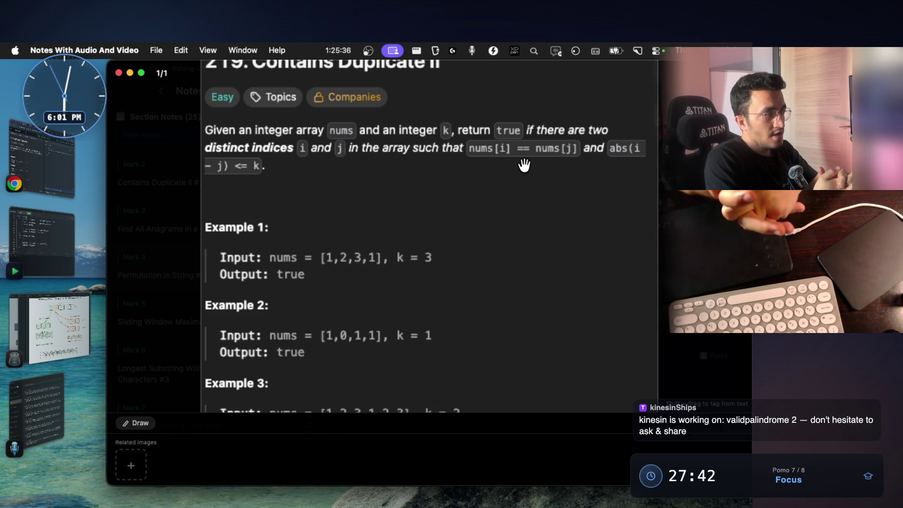
Step: Capture the Example 1 input line and paste it onto the whiteboard canvas
key(super+shift+4)
drag(211, 234, 346, 267)
key(ctrl+Right)
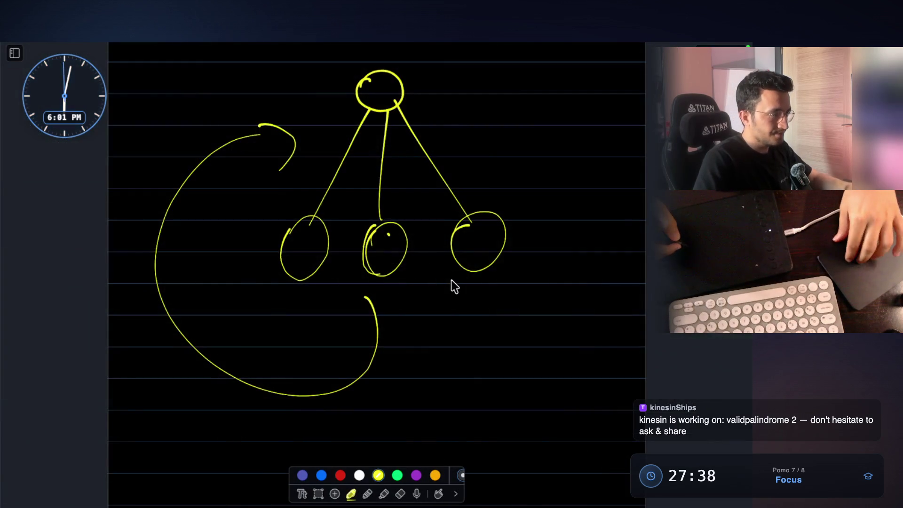
scroll(437, 276, down, 5)
key(super+v)
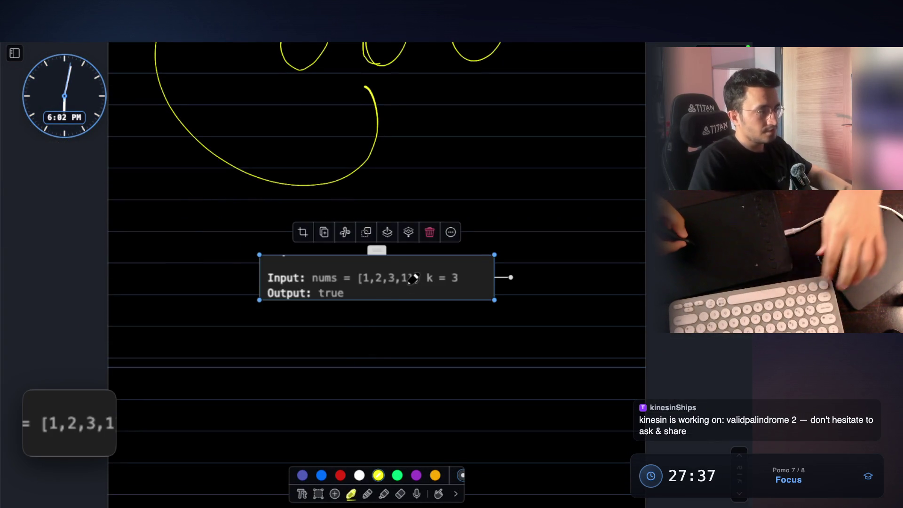
drag(471, 302, 589, 387)
scroll(512, 373, right, 2)
scroll(471, 244, down, 4)
Step: Annotate the example with yellow brackets, a crossed-out k, and index labels beneath the array
drag(247, 257, 264, 304)
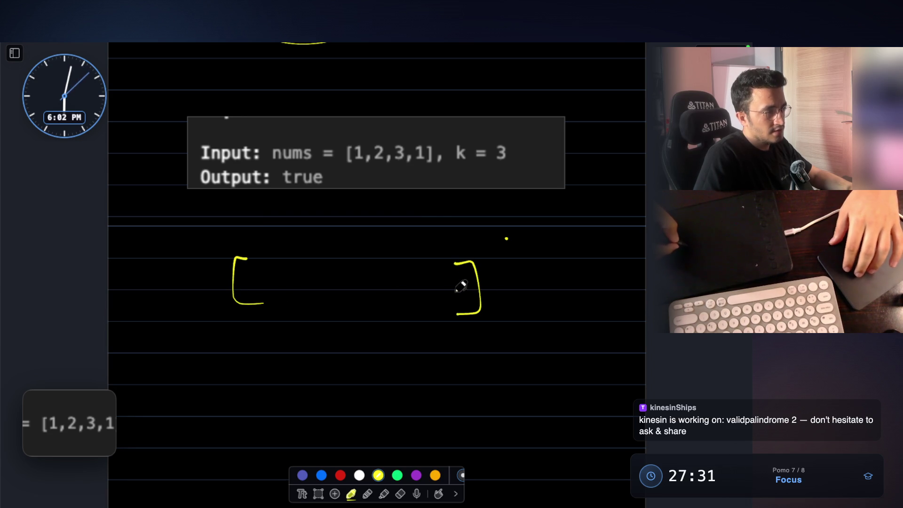
scroll(435, 226, up, 2)
scroll(423, 216, up, 2)
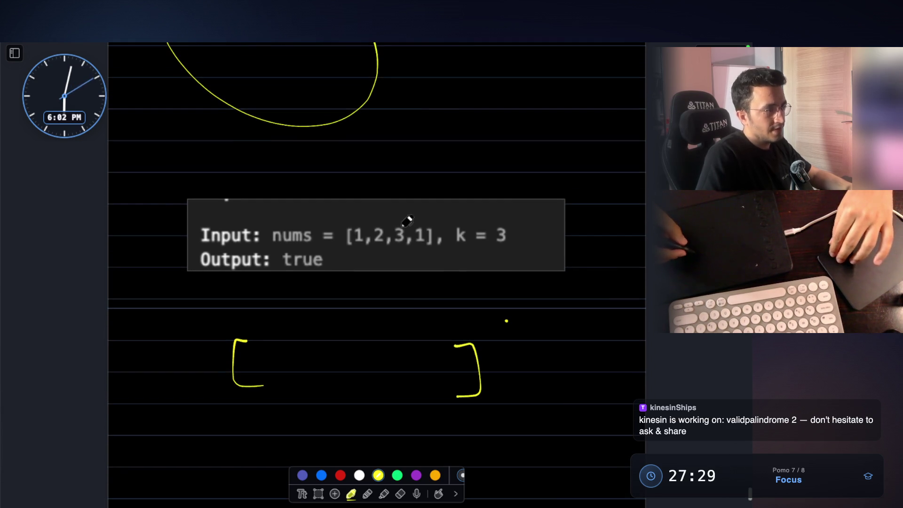
drag(356, 218, 384, 212)
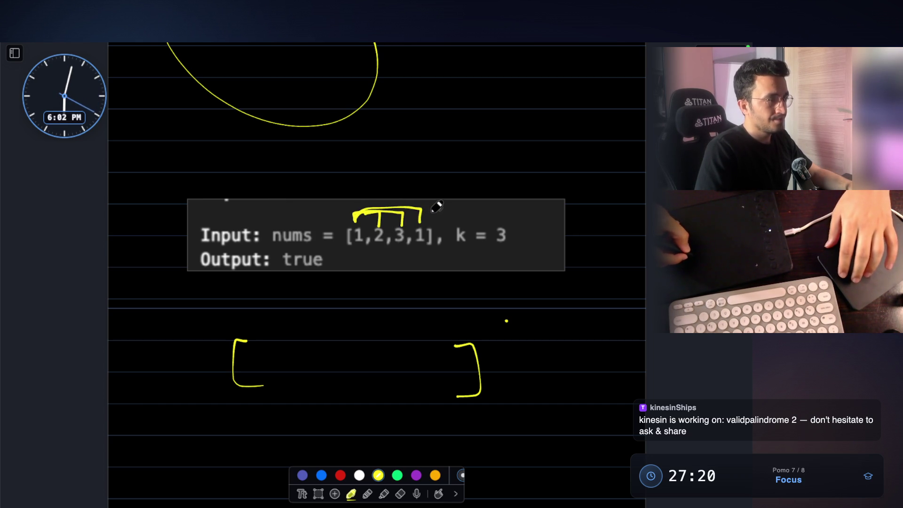
drag(468, 219, 476, 247)
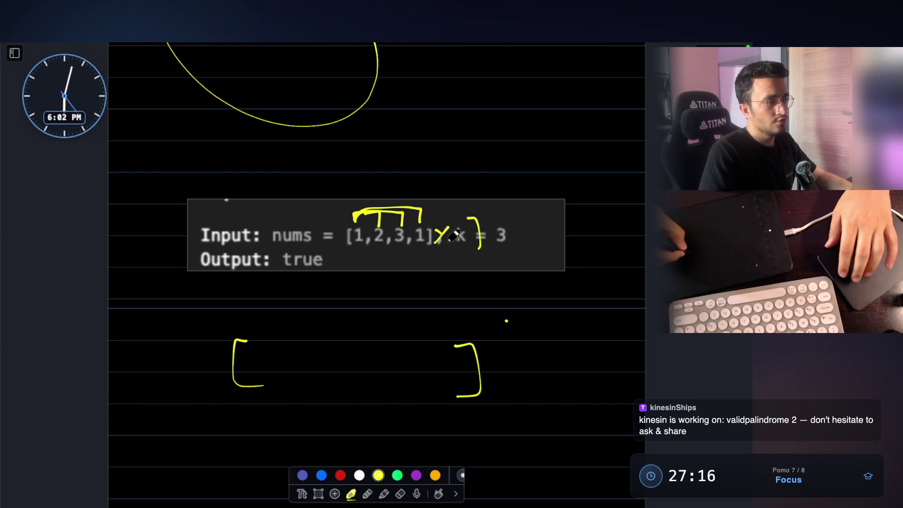
drag(471, 225, 478, 248)
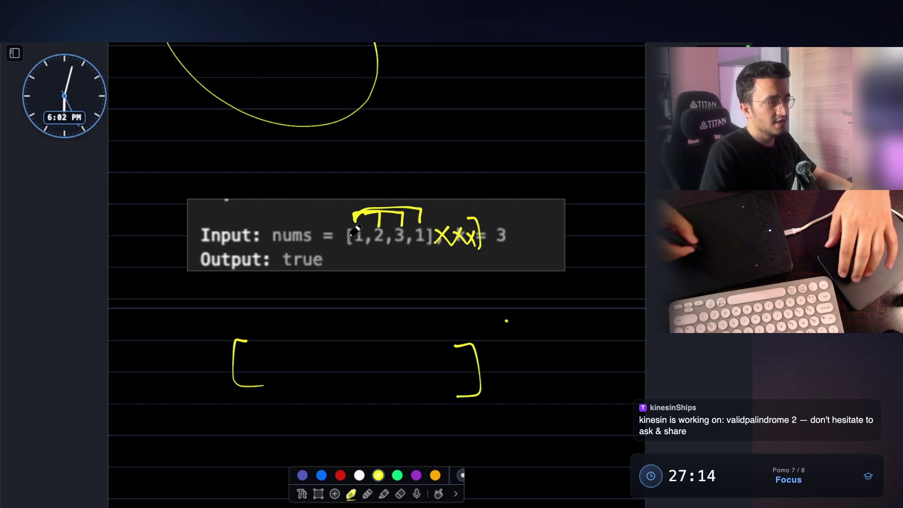
mouse_move(338, 288)
mouse_down()
mouse_move(334, 307)
mouse_move(377, 308)
mouse_up()
mouse_move(395, 288)
mouse_down()
mouse_move(410, 286)
mouse_move(400, 313)
mouse_up()
drag(394, 299, 411, 298)
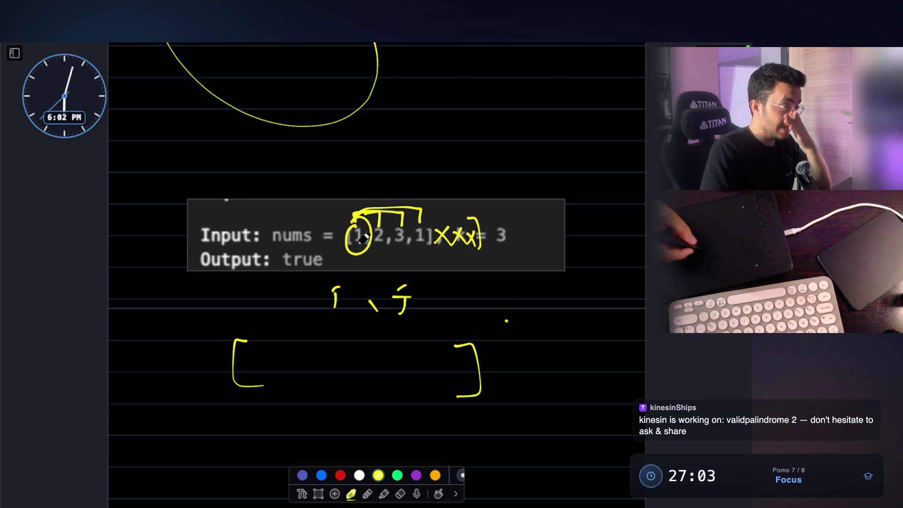
Step: Circle and underline the index labels, hide the whiteboard, and capture the Contains Duplicate II problem card
drag(326, 280, 327, 281)
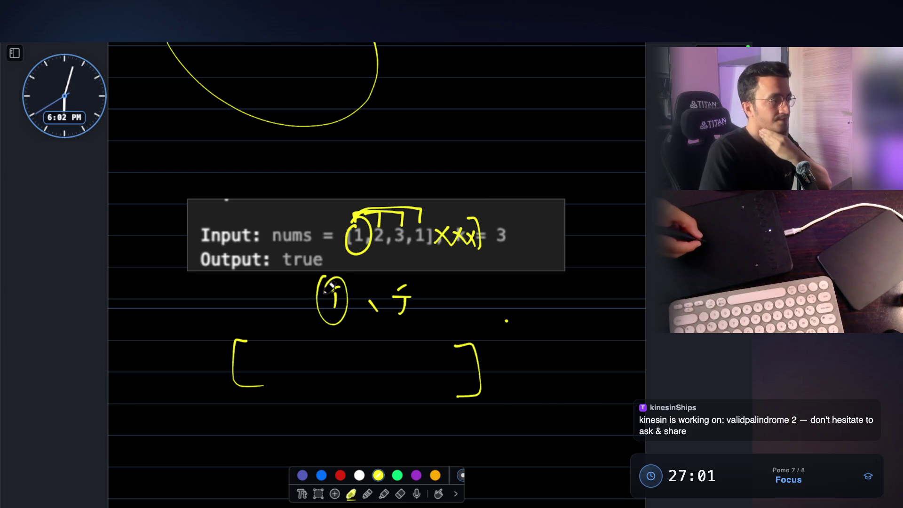
drag(400, 302, 418, 325)
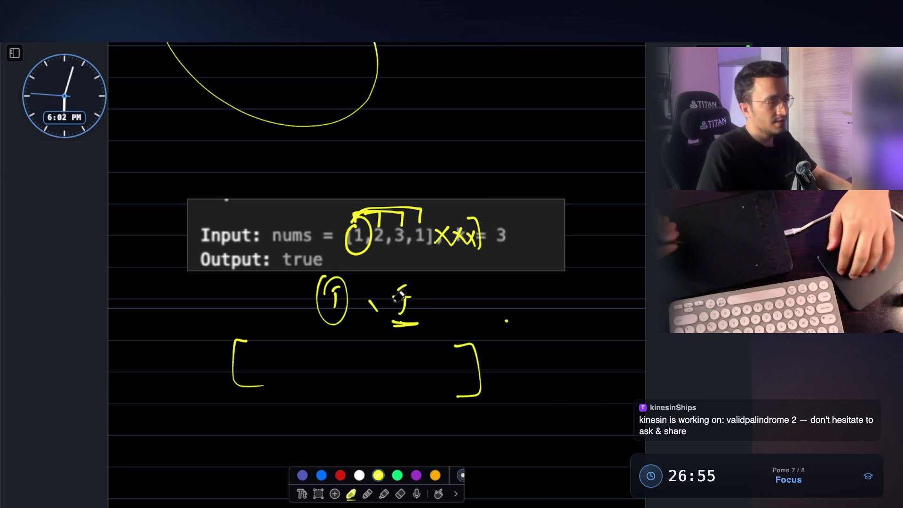
key(Escape)
key(ctrl+shift+d)
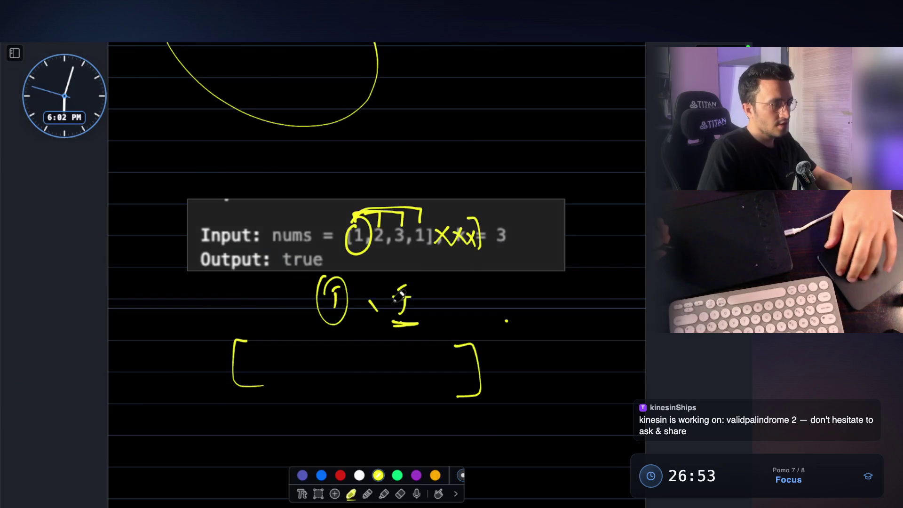
key(Escape)
scroll(405, 254, up, 2)
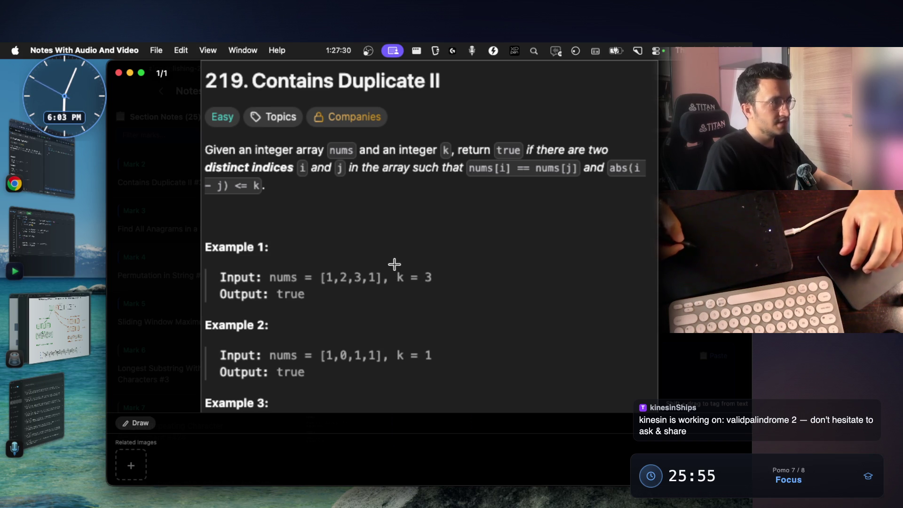
drag(200, 66, 654, 412)
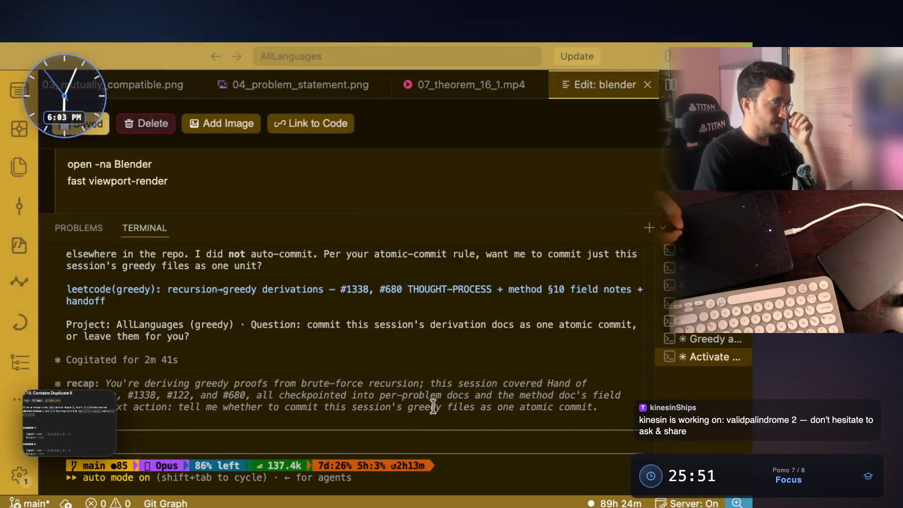
Step: Attach the problem screenshot to the Claude prompt and return to the notes' problem card
key(ctrl+v)
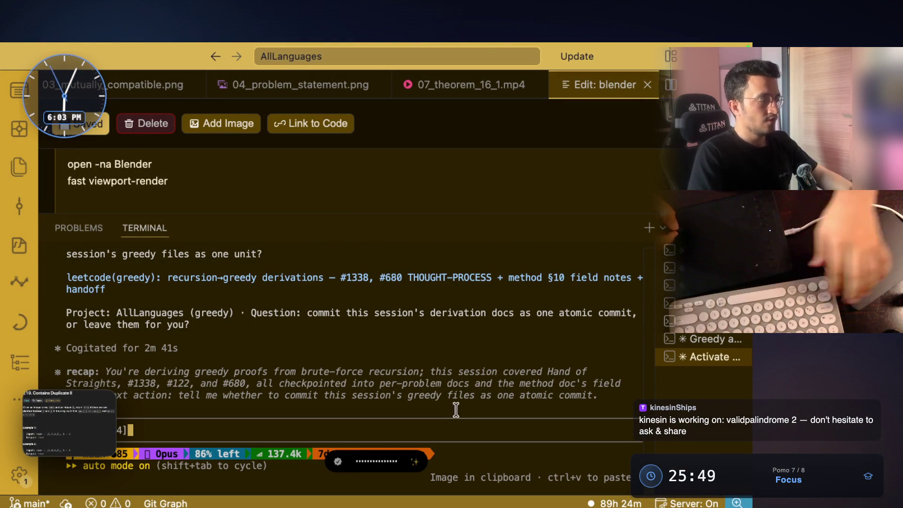
key(super+Tab)
key(super+shift+4)
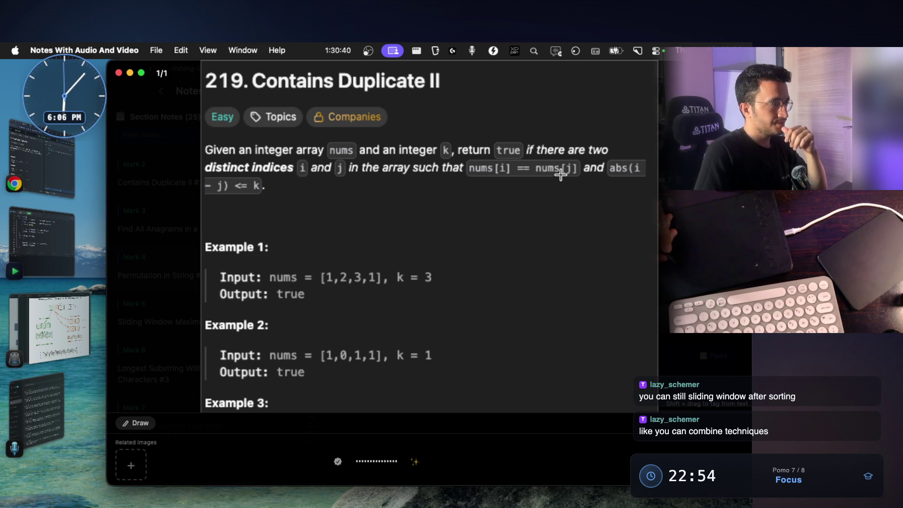
Step: Submit the dictated question to Claude in the terminal and come back to the notes
key(super+Tab)
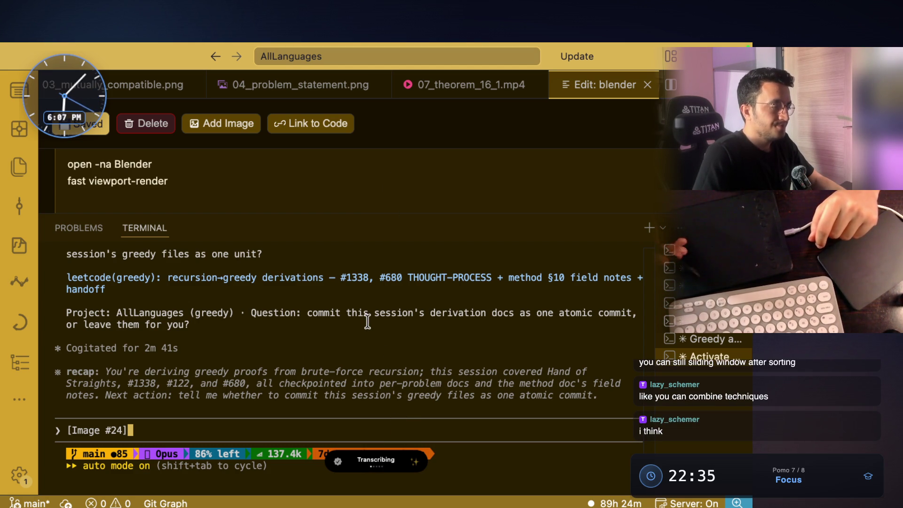
key(Return)
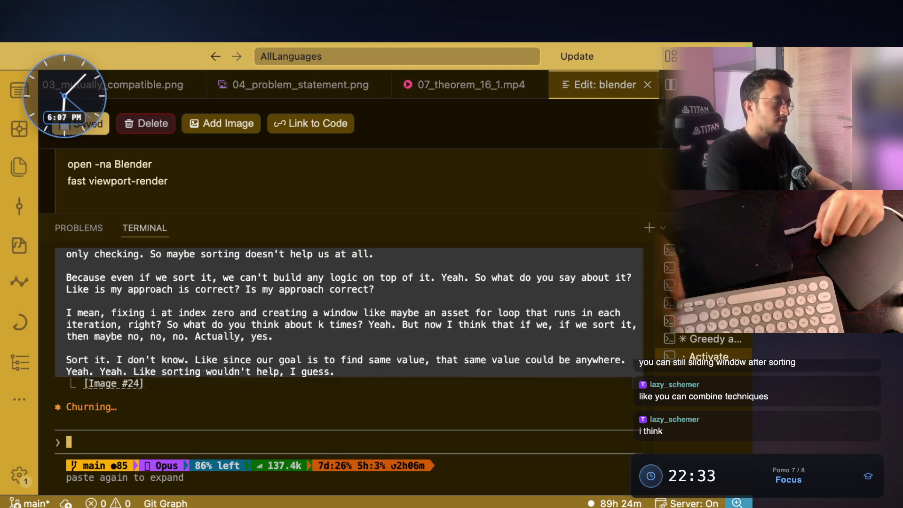
key(super+Tab)
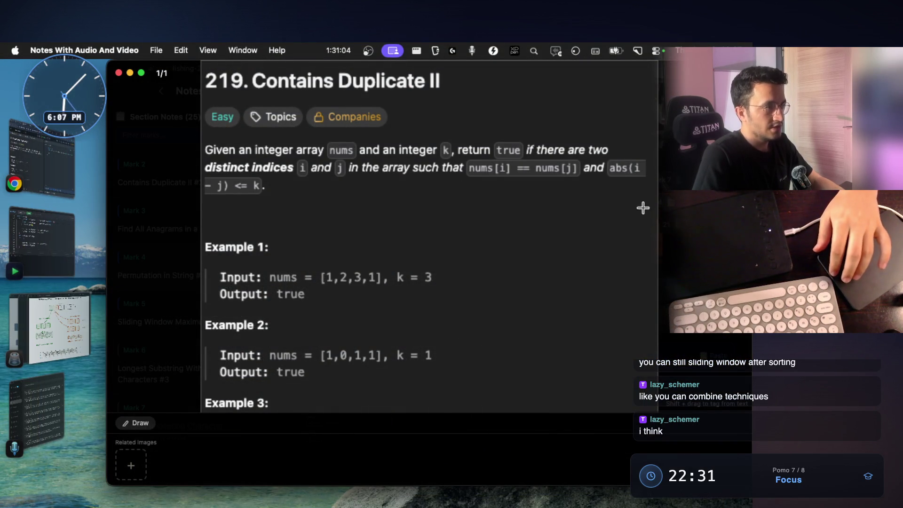
Step: Close the enlarged problem card and select Mark 5's title, Sliding Window Maximum #239
key(Escape)
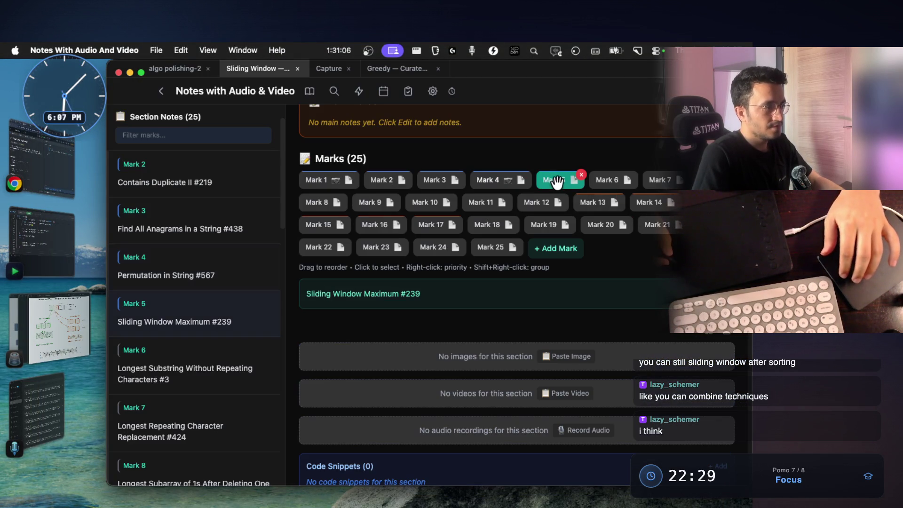
double_click(409, 294)
shift+click(307, 297)
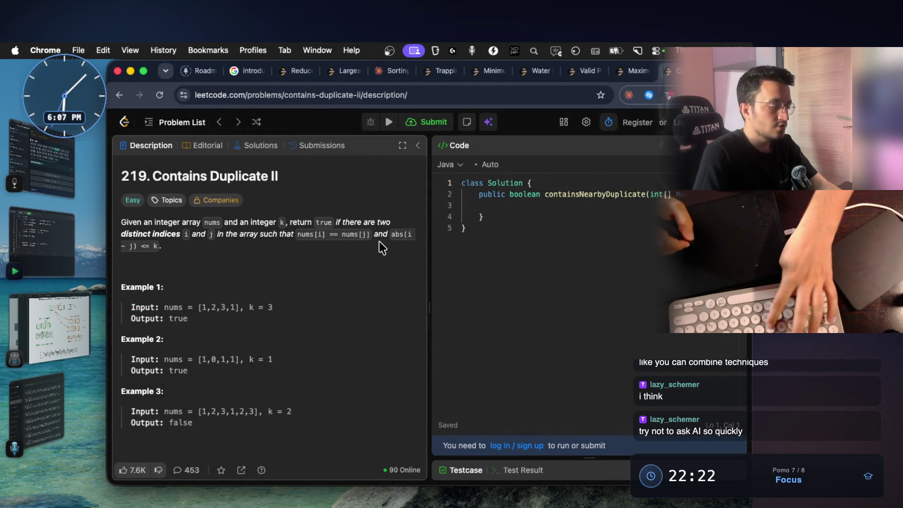
Step: Search 'Sliding Window Maximum leetcode', open problem 239 and screenshot its description region
key(super+t)
text(Sliding Window Maximum leetcode)
key(Return)
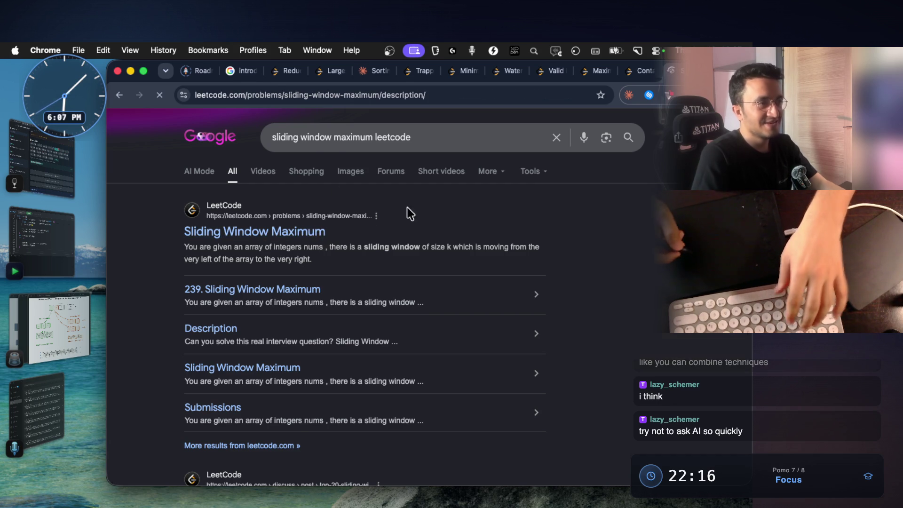
scroll(399, 222, down, 2)
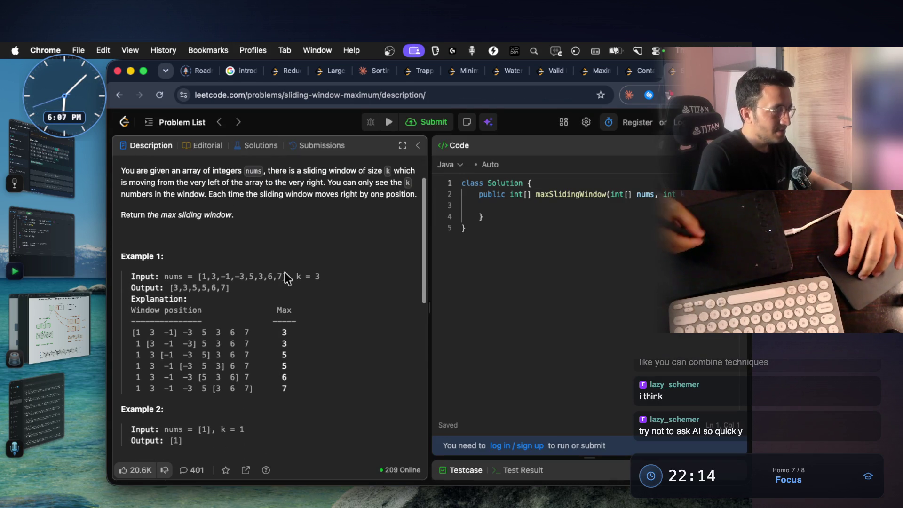
scroll(353, 282, up, 2)
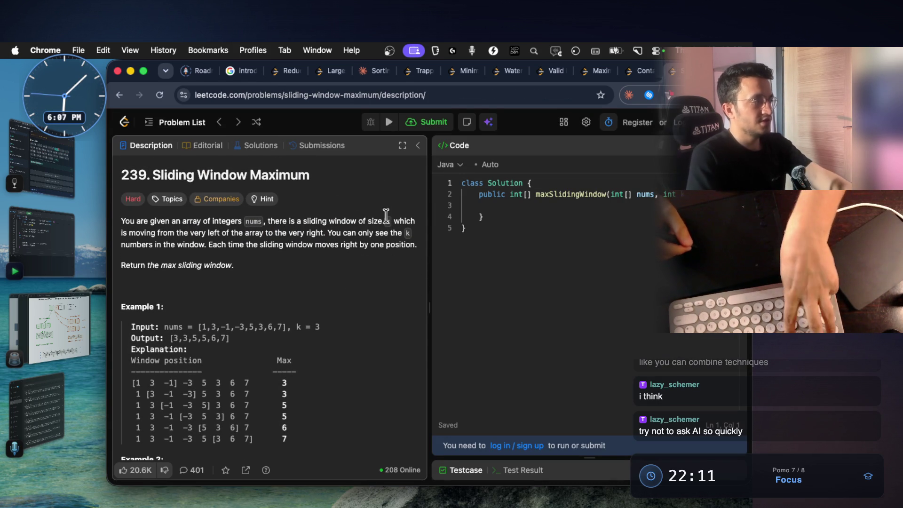
key(super+shift+4)
drag(116, 155, 363, 378)
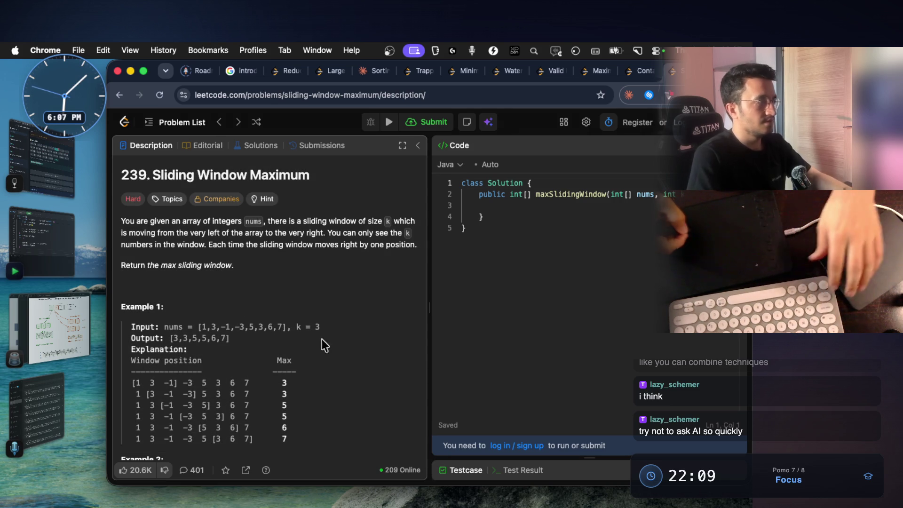
click(50, 162)
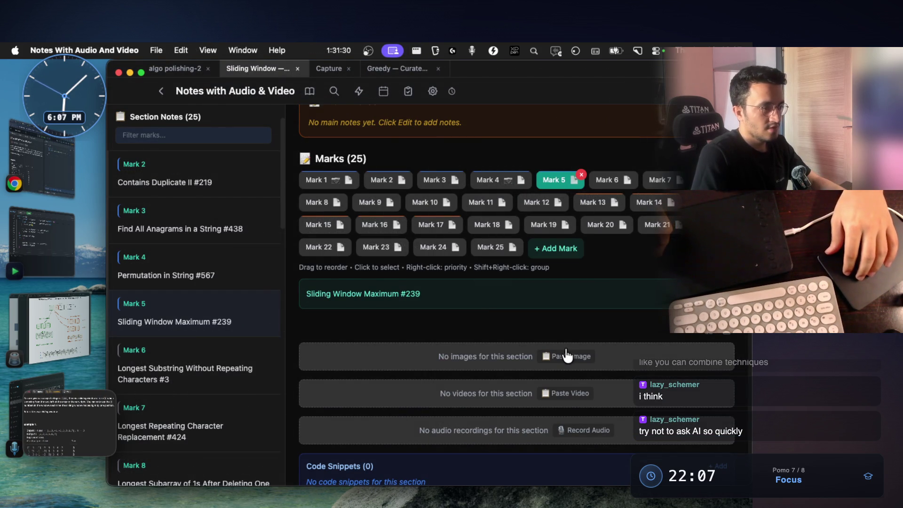
Step: Paste the screenshot into Mark 5, step back through the marks to Mark 2 Contains Duplicate II #219, then go to the terminal
click(562, 357)
click(498, 181)
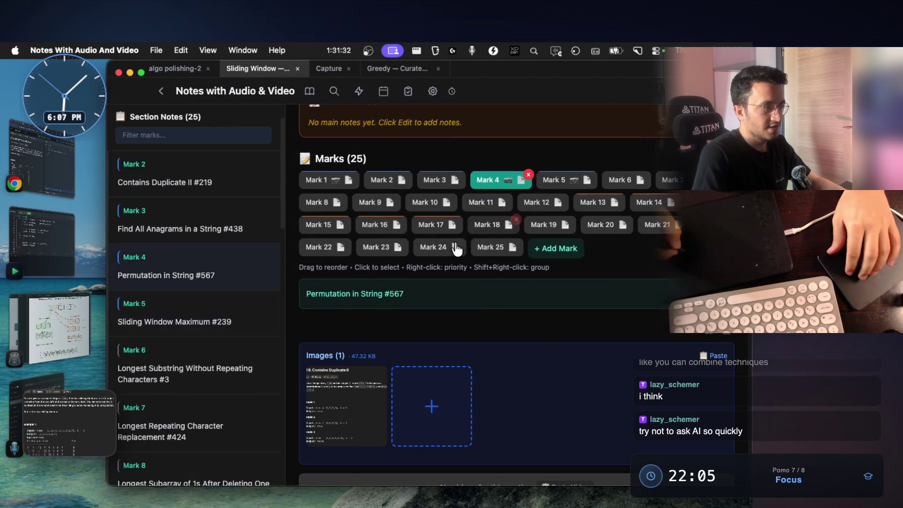
click(441, 183)
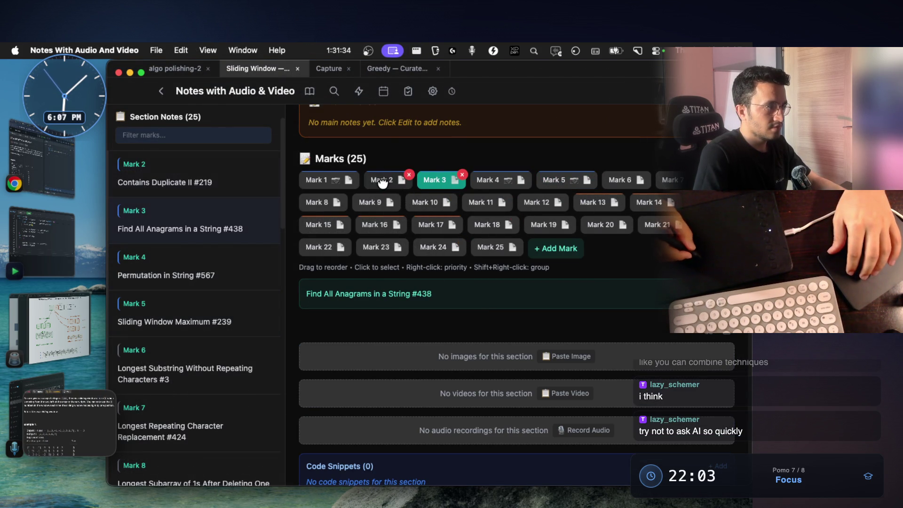
click(385, 180)
click(328, 180)
click(381, 181)
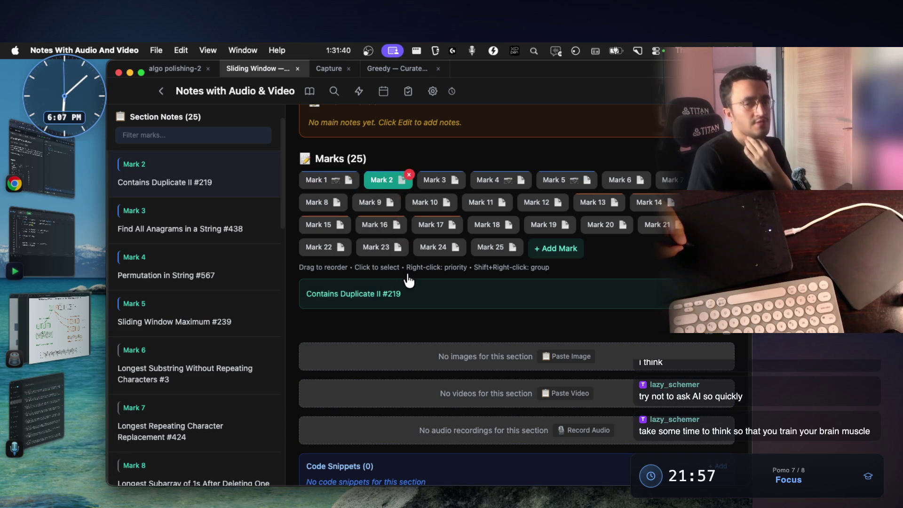
key(ctrl+Right)
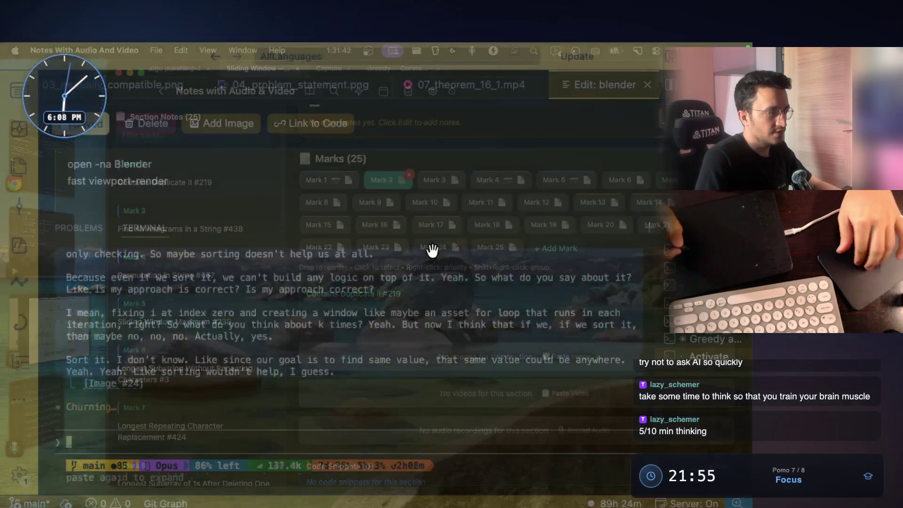
scroll(397, 334, up, 2)
scroll(396, 333, up, 5)
scroll(397, 333, up, 2)
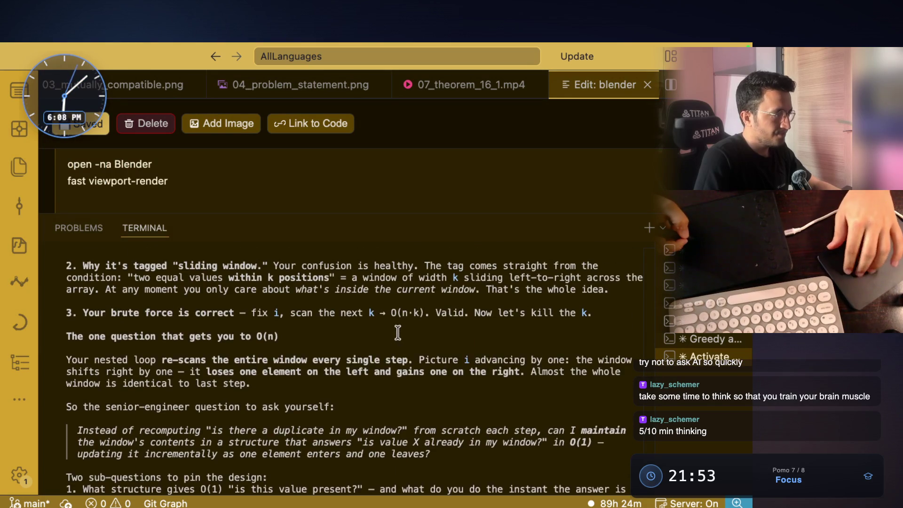
scroll(399, 332, up, 5)
scroll(399, 334, up, 5)
scroll(400, 333, up, 3)
scroll(396, 334, up, 3)
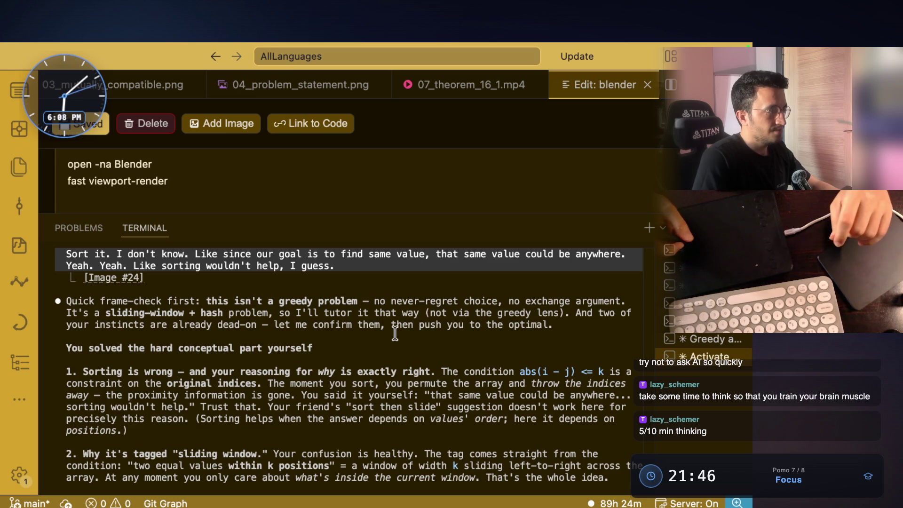
scroll(396, 334, up, 3)
scroll(398, 329, up, 7)
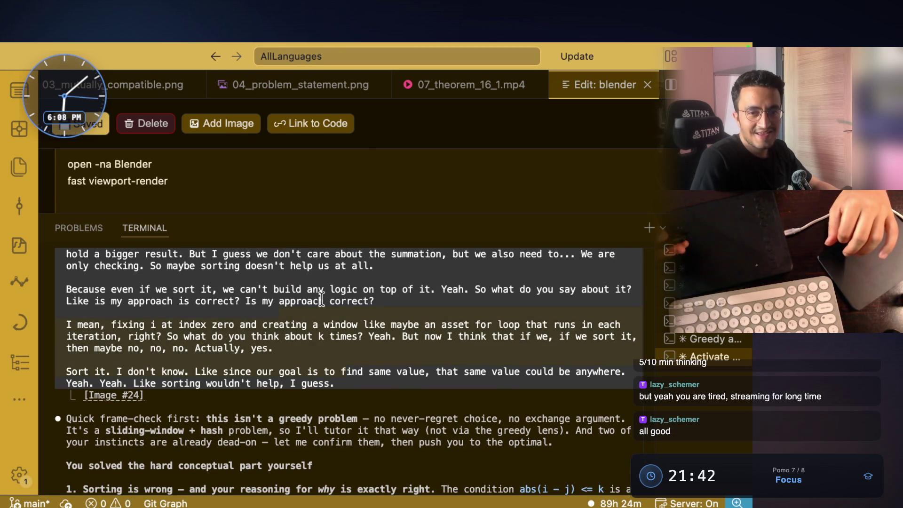
scroll(321, 299, down, 5)
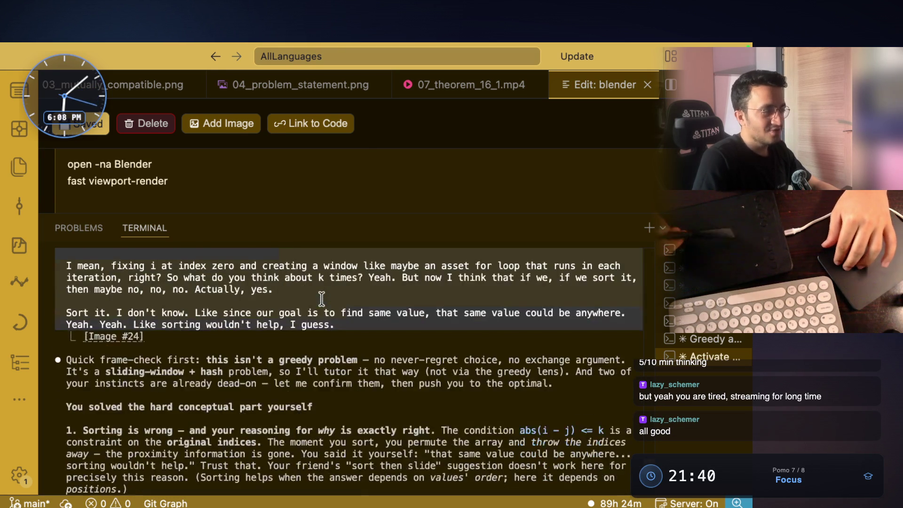
scroll(321, 299, down, 1)
scroll(322, 300, down, 3)
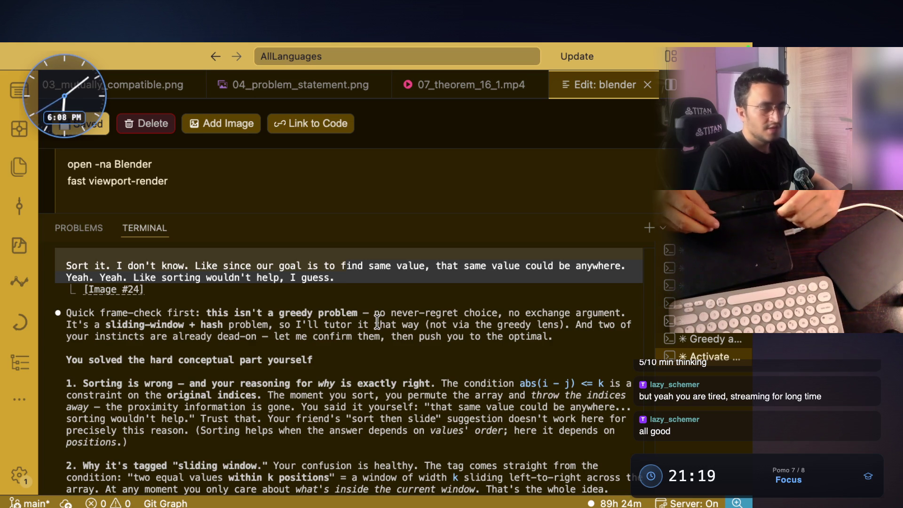
scroll(304, 283, down, 2)
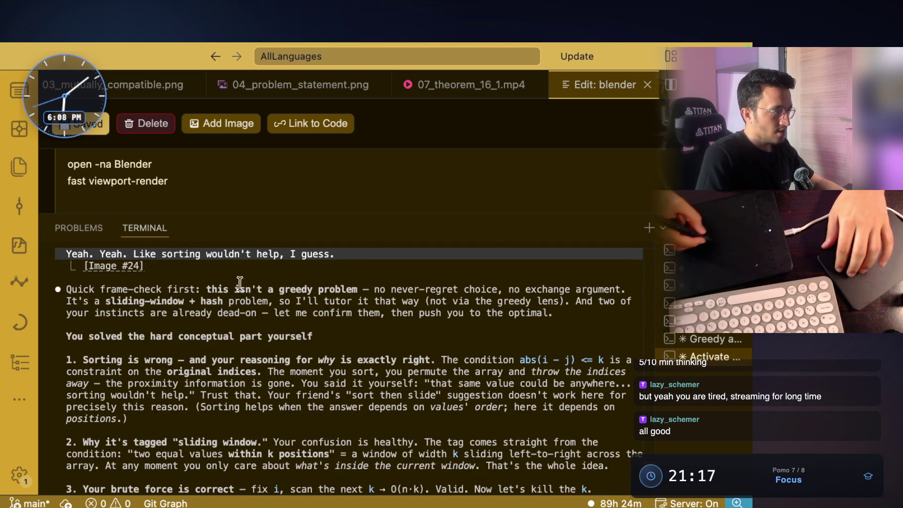
Step: Highlight Claude's points — not greedy, sorting is wrong, abs(i - j) index constraint, permuting loses indices — and return to notes
double_click(151, 291)
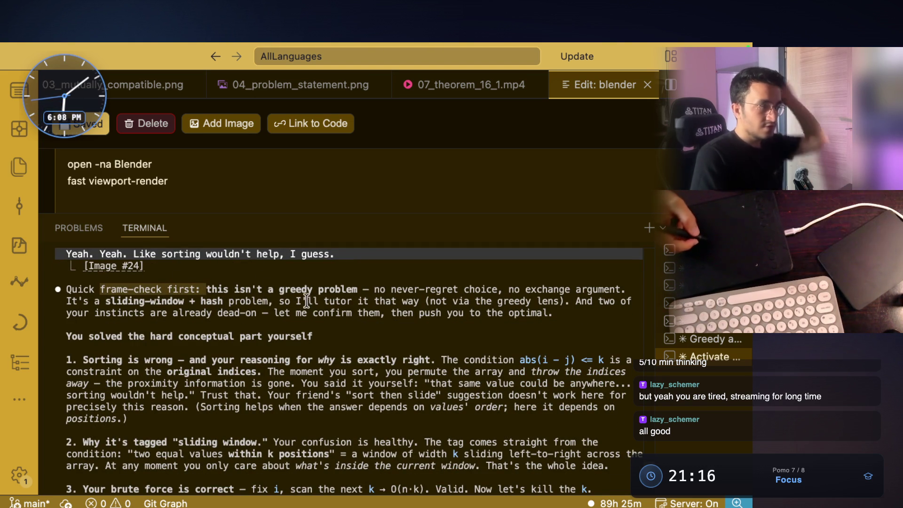
drag(280, 289, 347, 286)
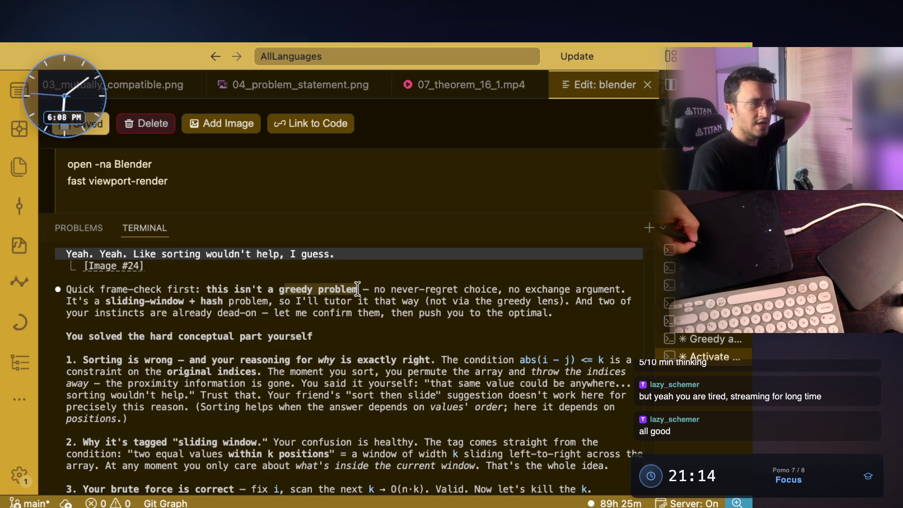
drag(126, 336, 293, 336)
drag(127, 360, 168, 361)
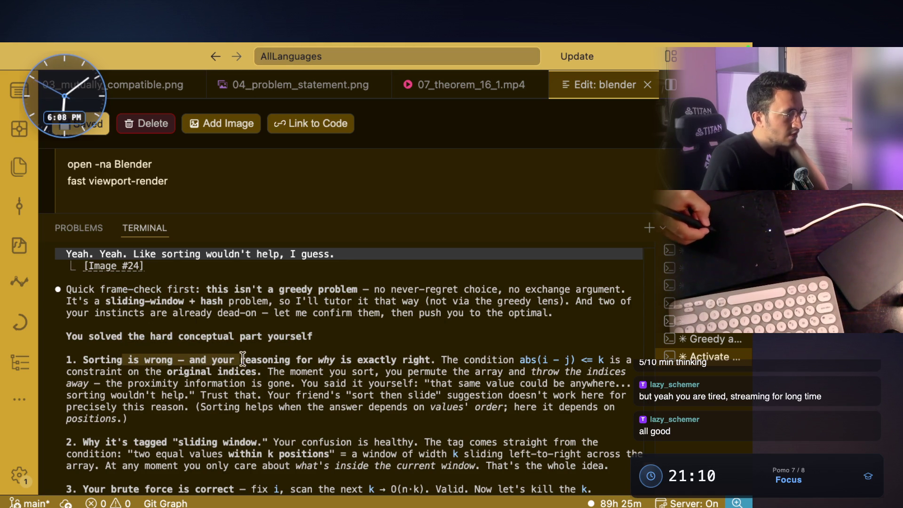
drag(238, 359, 341, 361)
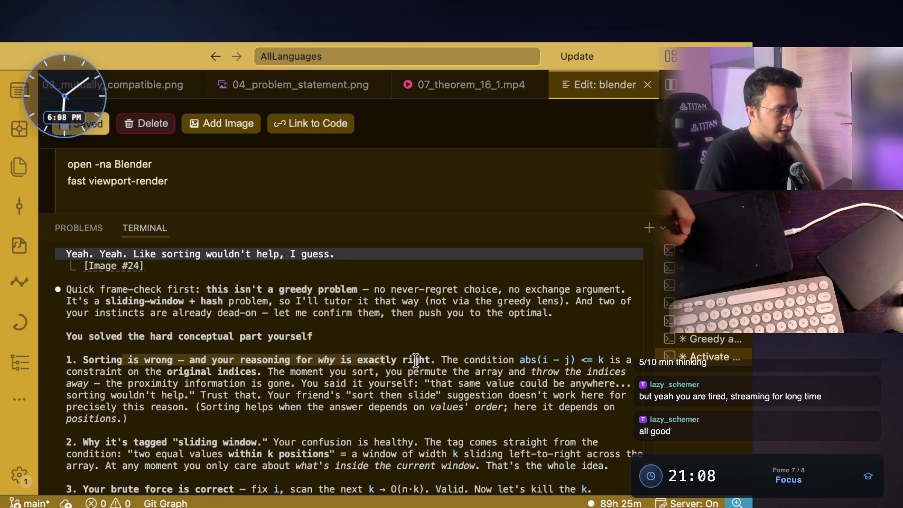
drag(439, 360, 581, 355)
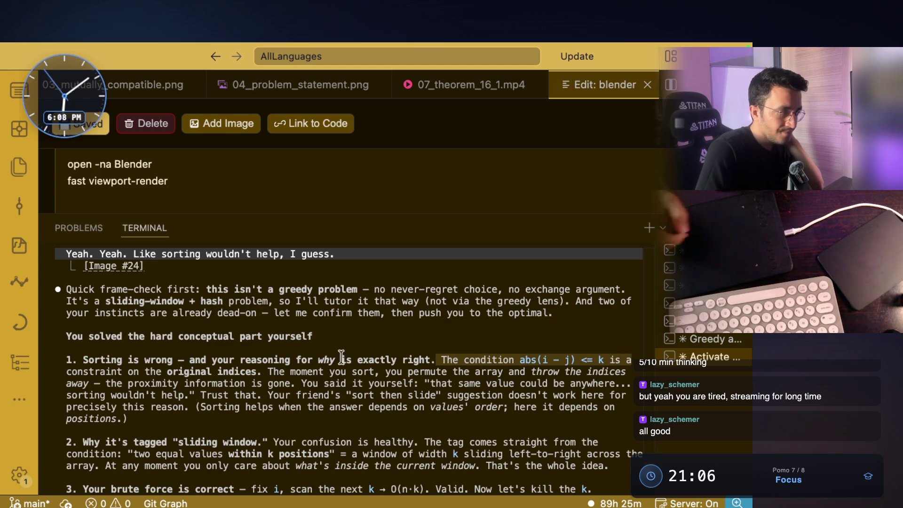
drag(117, 372, 400, 369)
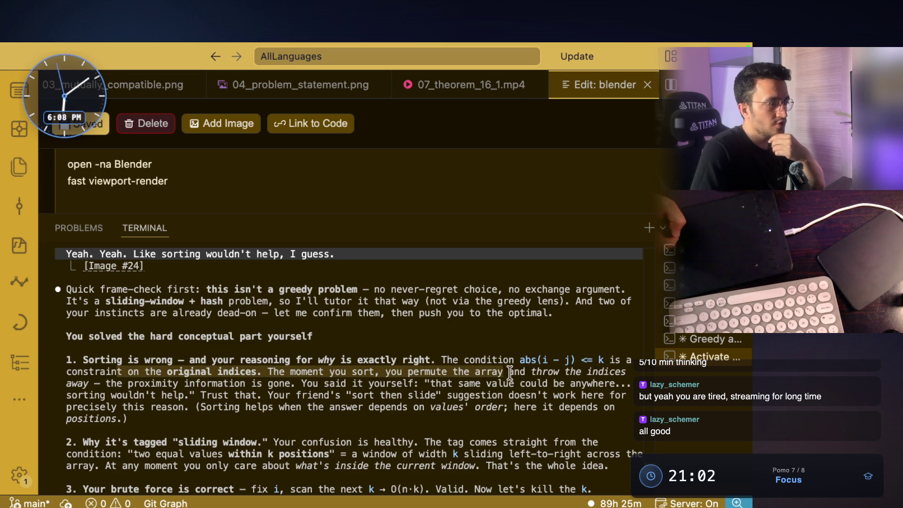
mouse_move(505, 372)
mouse_down()
mouse_move(80, 383)
mouse_move(101, 388)
mouse_up()
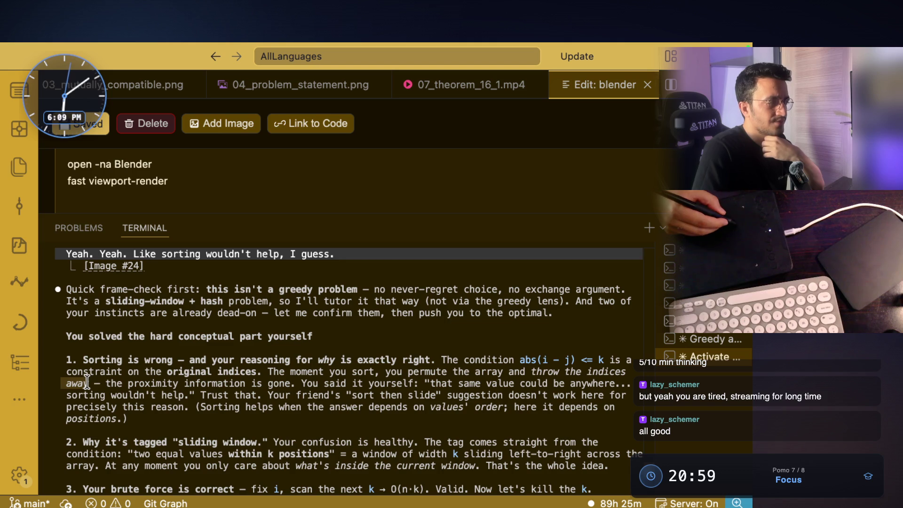
drag(386, 372, 104, 384)
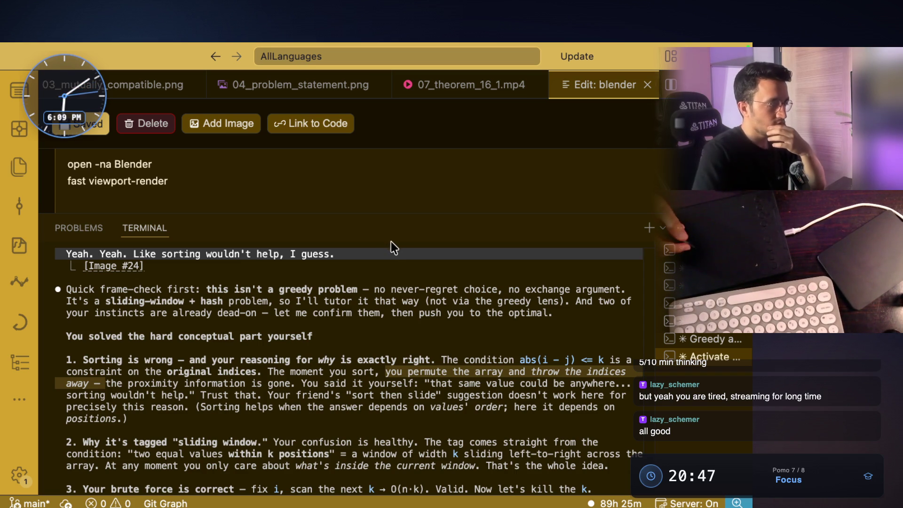
key(ctrl+Left)
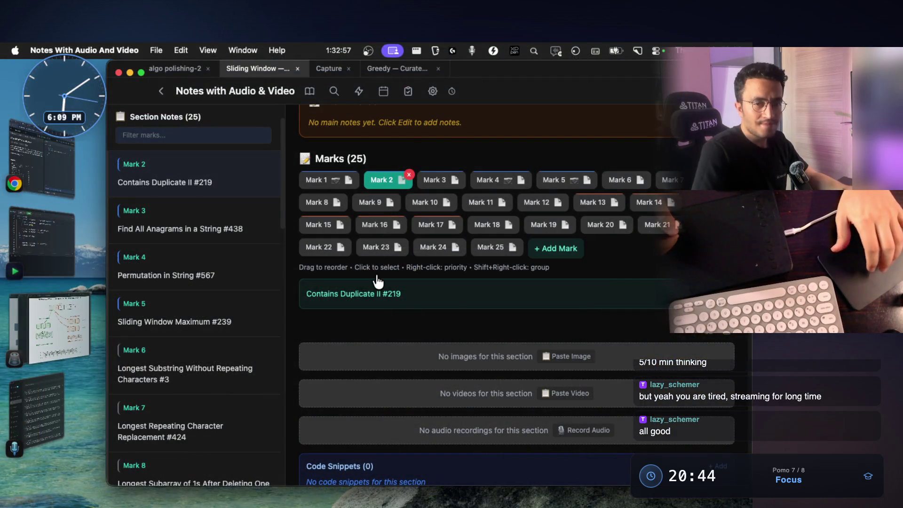
Step: On the full-screen whiteboard handwrite the sample array 1 1 2 2 3, a j under the first 2, and the k value
key(ctrl+Left)
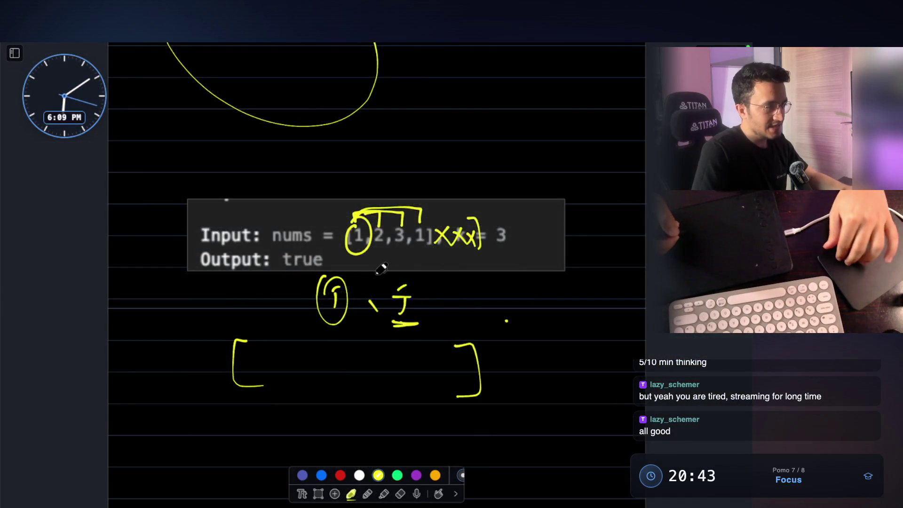
scroll(381, 279, down, 5)
scroll(389, 272, up, 3)
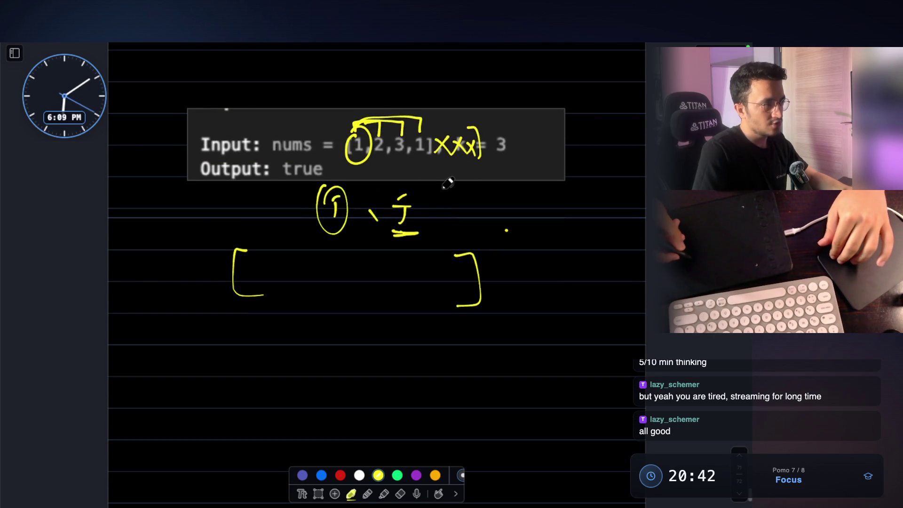
scroll(372, 226, down, 2)
scroll(207, 259, down, 2)
drag(203, 264, 214, 298)
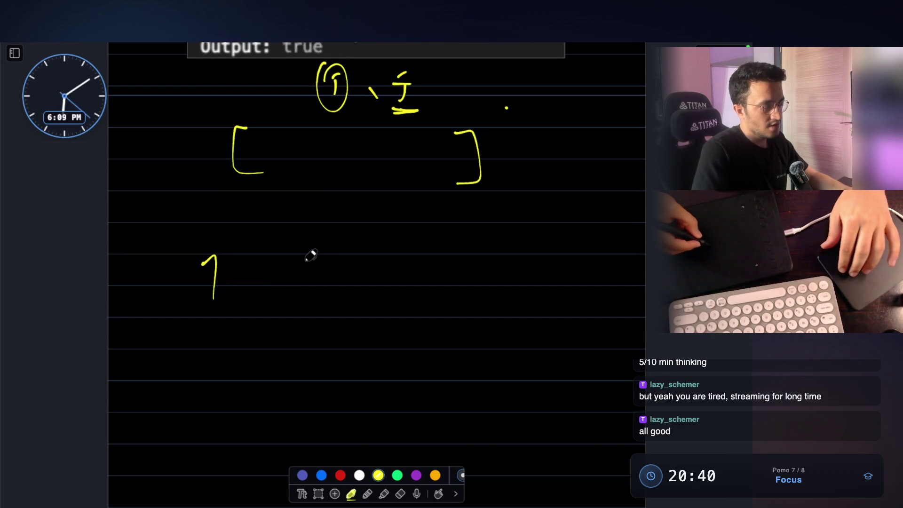
drag(294, 264, 301, 299)
drag(362, 264, 392, 288)
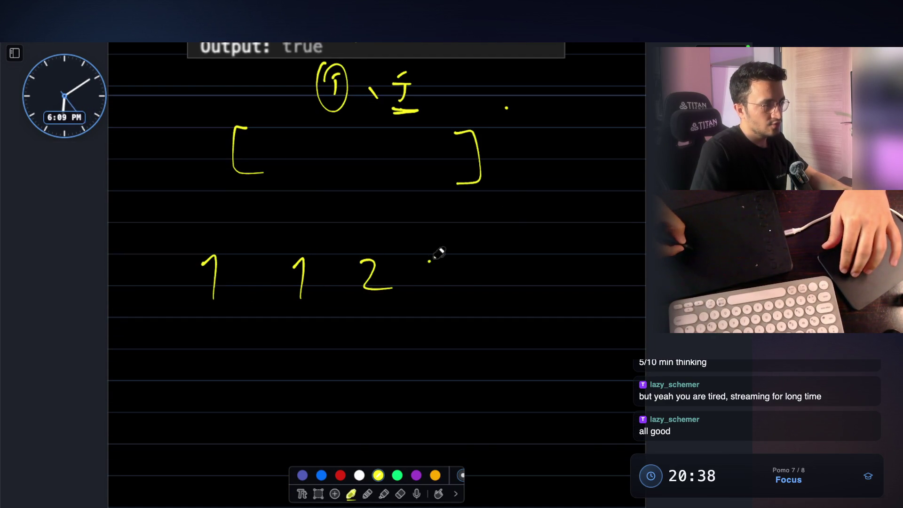
drag(428, 265, 464, 288)
drag(528, 263, 528, 298)
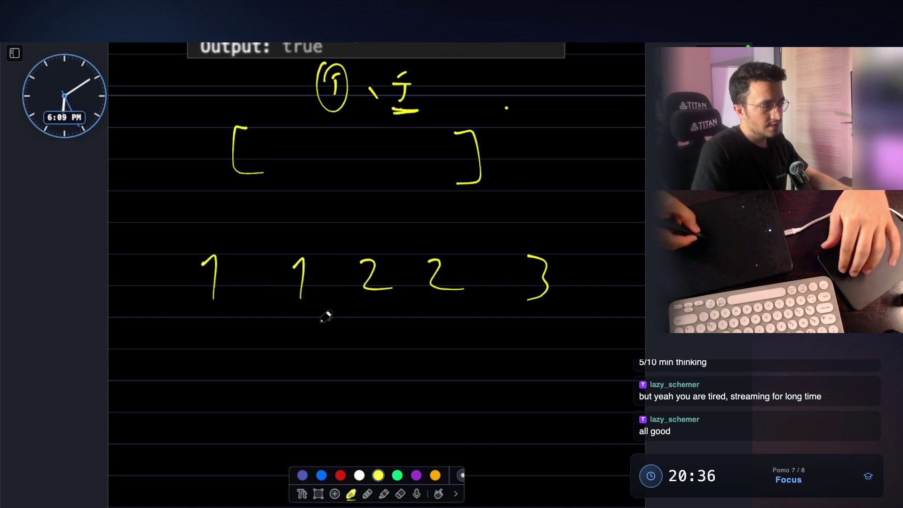
scroll(332, 300, down, 1)
drag(295, 316, 299, 340)
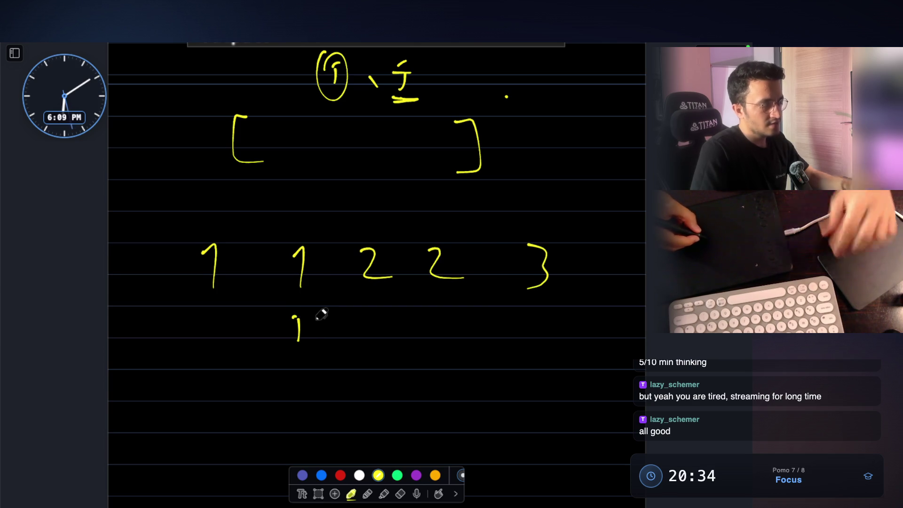
drag(374, 315, 387, 315)
drag(377, 316, 367, 338)
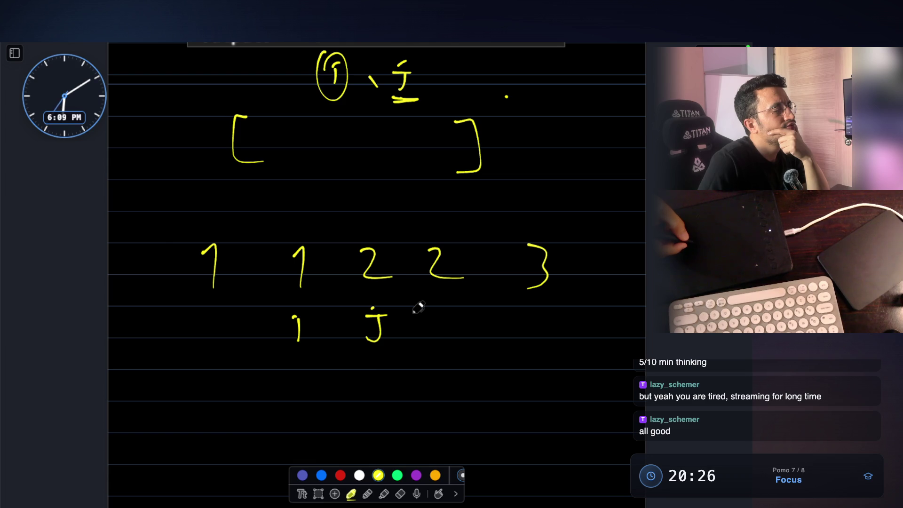
mouse_move(495, 400)
mouse_down()
mouse_move(495, 423)
mouse_move(507, 423)
mouse_up()
drag(522, 413, 537, 413)
drag(523, 420, 552, 426)
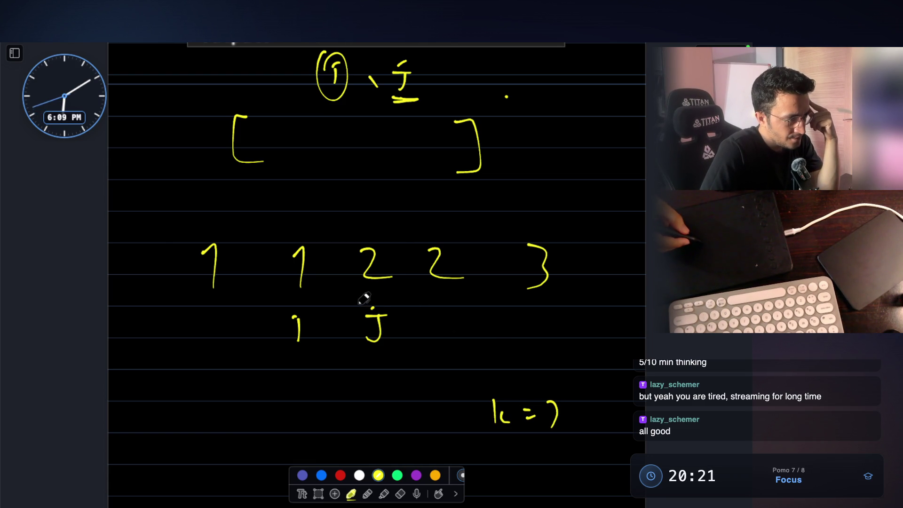
Step: Circle i and j, draw the arrows, write 'arr[i] <' and 'break', underline [i], then leave the whiteboard
mouse_move(308, 252)
mouse_down()
mouse_move(277, 316)
mouse_move(304, 243)
mouse_move(388, 232)
mouse_move(362, 238)
mouse_up()
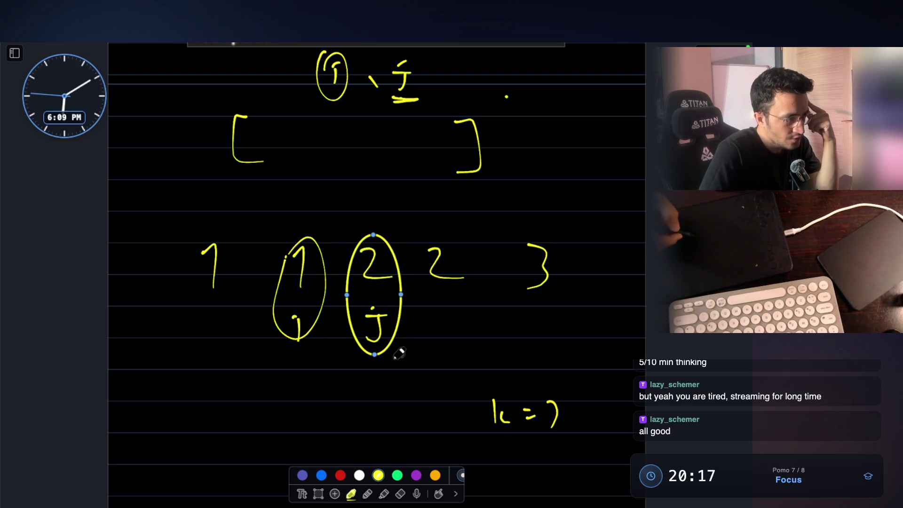
mouse_move(431, 359)
mouse_down()
mouse_move(477, 357)
mouse_move(471, 387)
mouse_up()
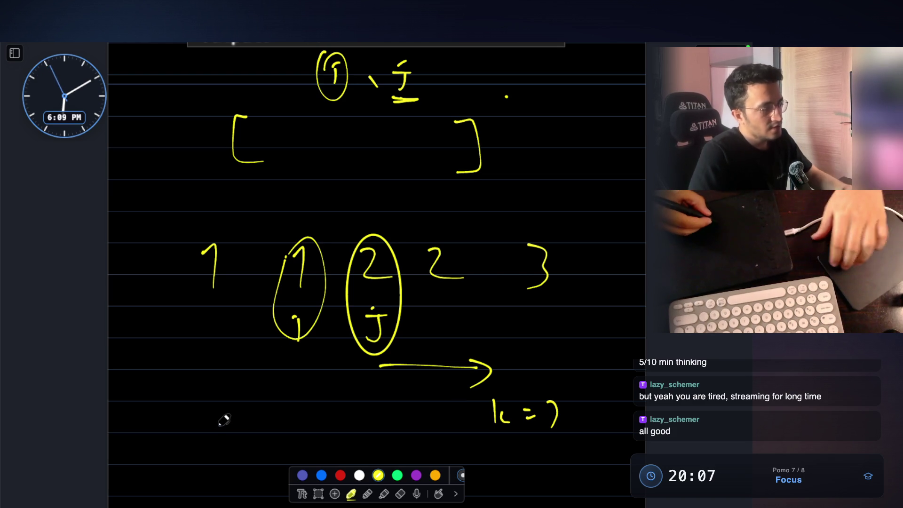
scroll(243, 383, down, 2)
scroll(246, 369, down, 2)
mouse_move(236, 355)
mouse_down()
mouse_move(225, 372)
mouse_move(240, 375)
mouse_up()
click(249, 362)
click(249, 368)
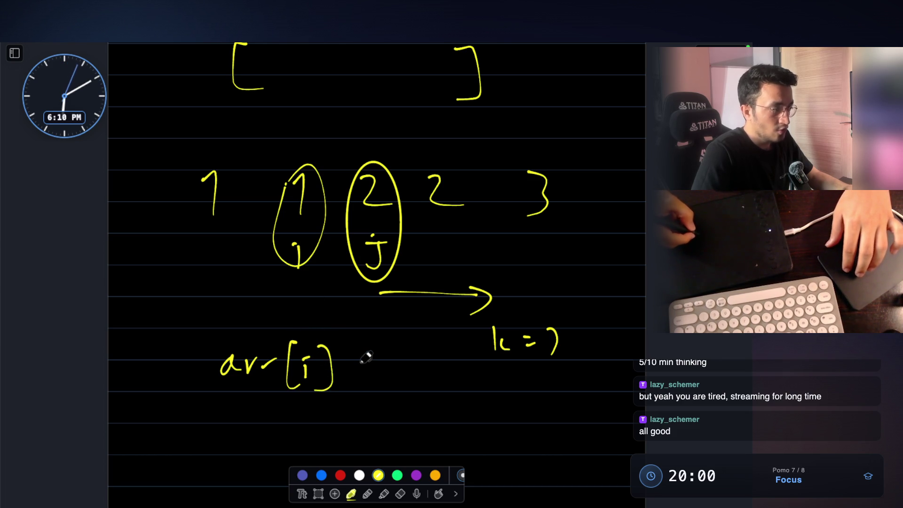
drag(370, 366, 372, 384)
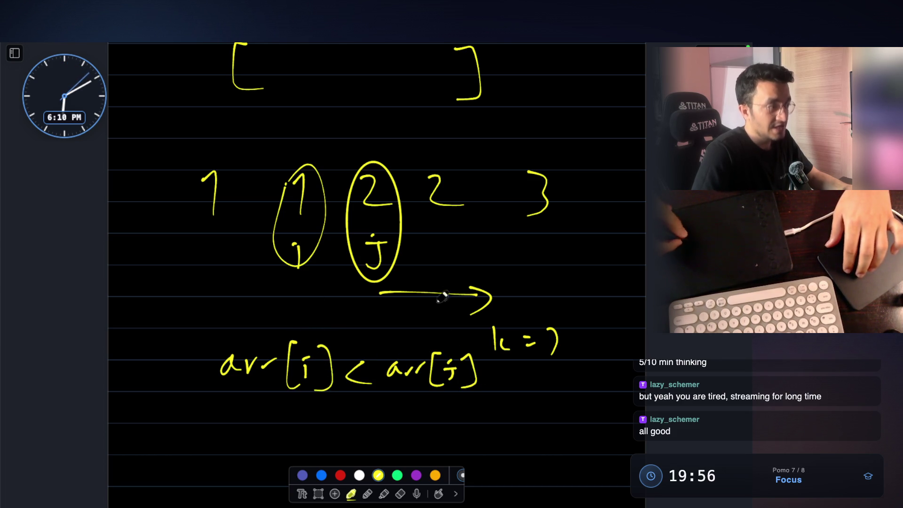
mouse_move(114, 307)
mouse_down()
mouse_move(196, 277)
mouse_move(177, 299)
mouse_up()
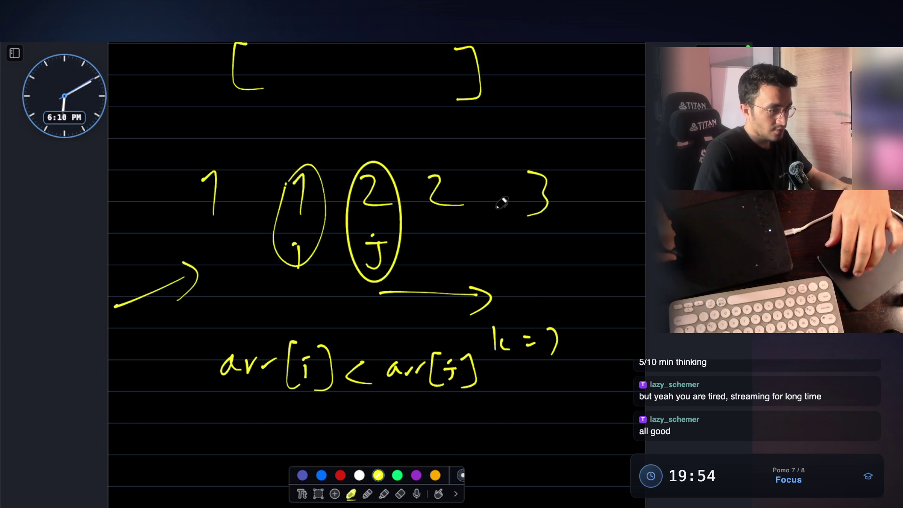
drag(367, 227, 364, 229)
mouse_move(404, 259)
mouse_down()
mouse_move(555, 253)
mouse_move(535, 272)
mouse_up()
drag(424, 169, 484, 177)
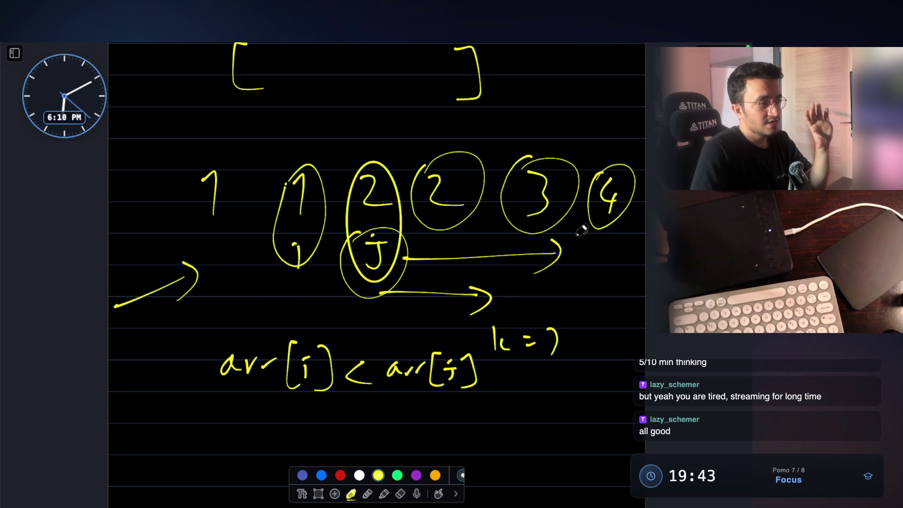
scroll(284, 389, down, 2)
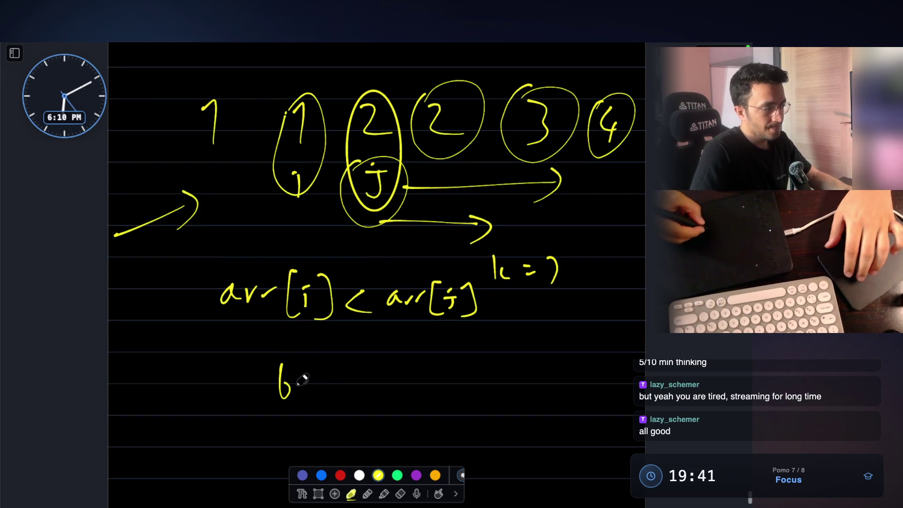
drag(347, 374, 353, 387)
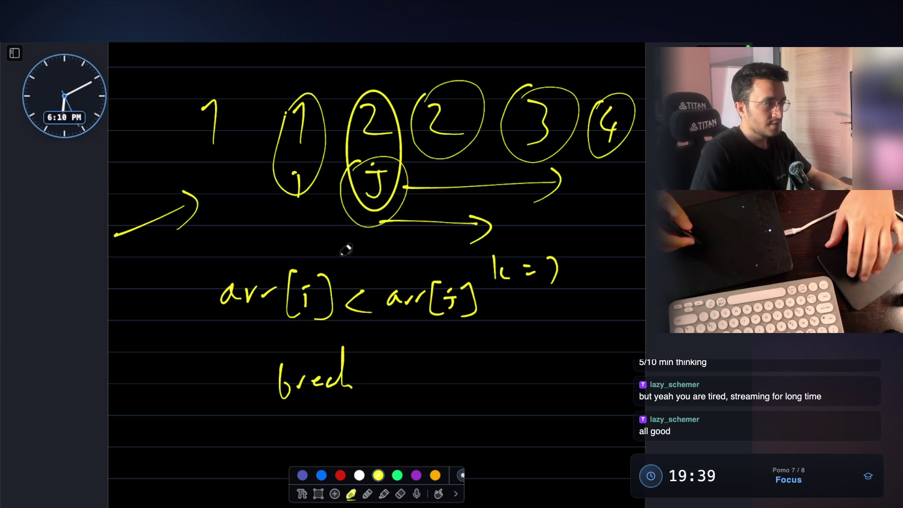
drag(280, 327, 332, 326)
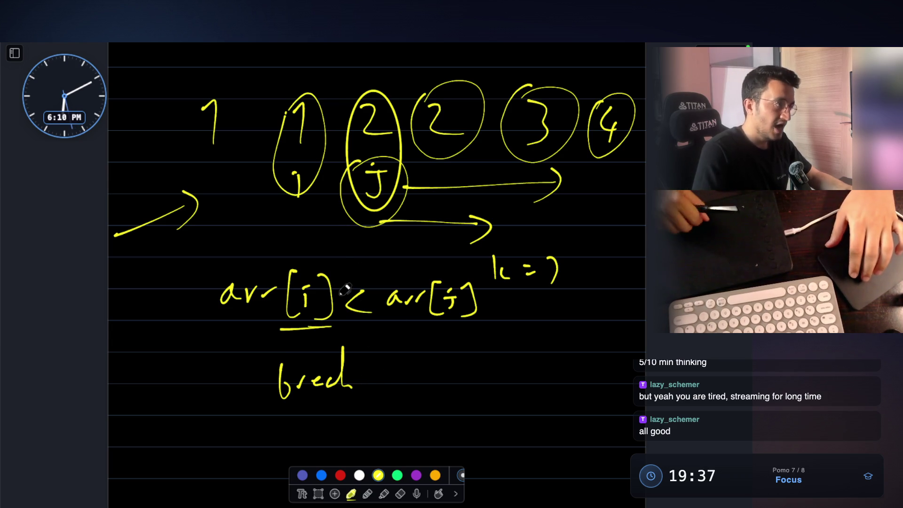
scroll(396, 210, up, 3)
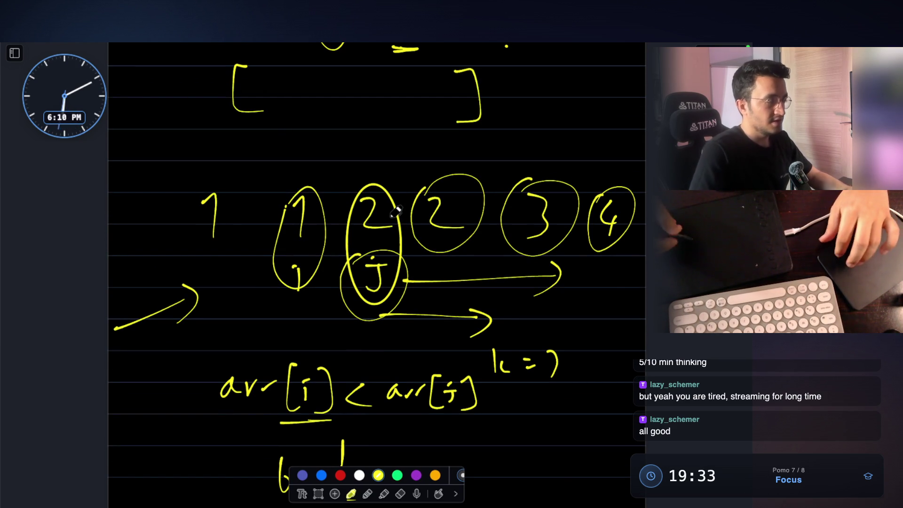
key(super+Tab)
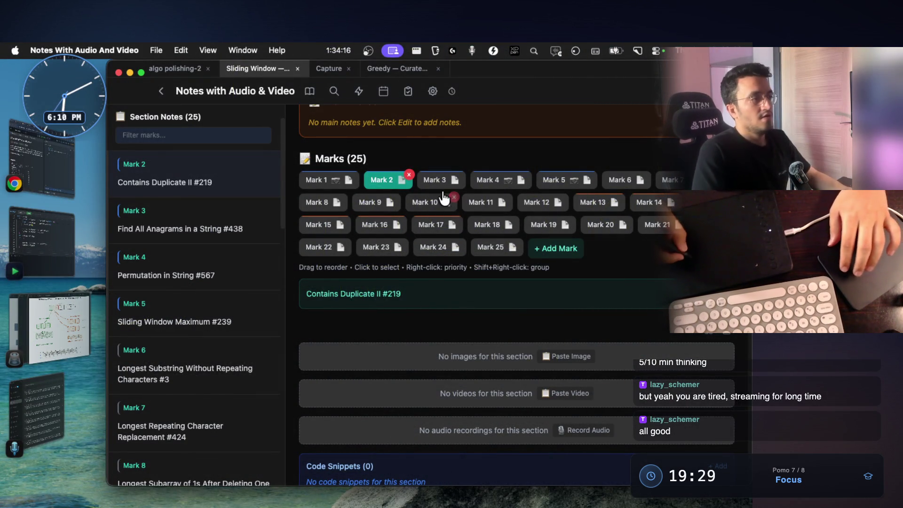
Step: Preview Marks 3–12 in turn: #438, #567, #239, #3, Longest Subarray of 1s, #1004, #904, At Most Two, At Most K Distinct #340
click(442, 180)
click(503, 183)
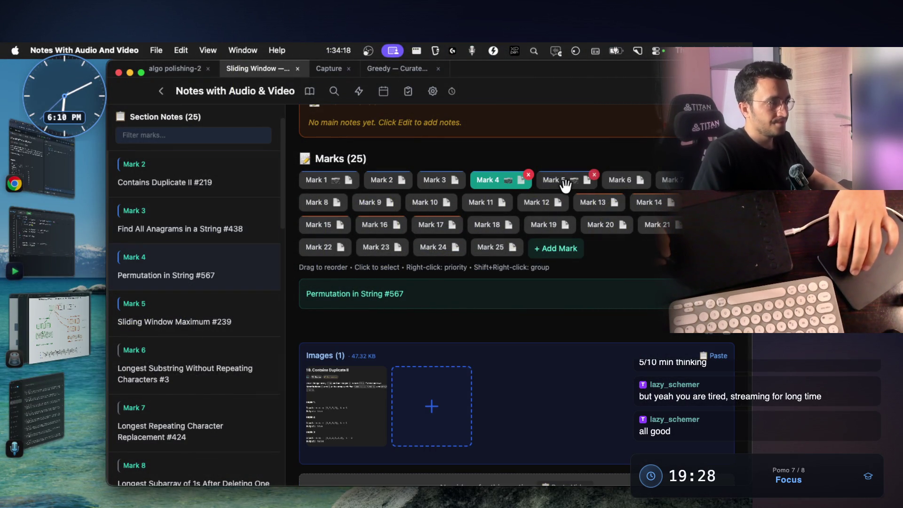
click(564, 180)
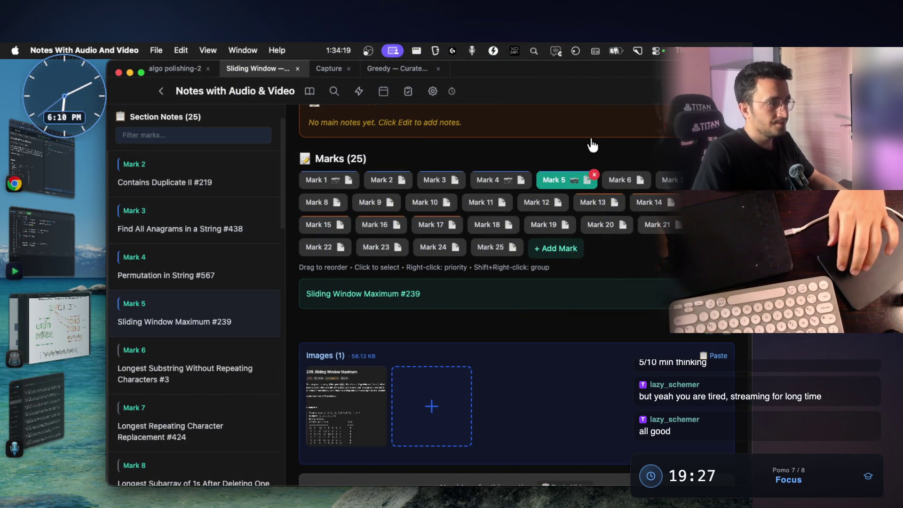
click(627, 178)
click(669, 182)
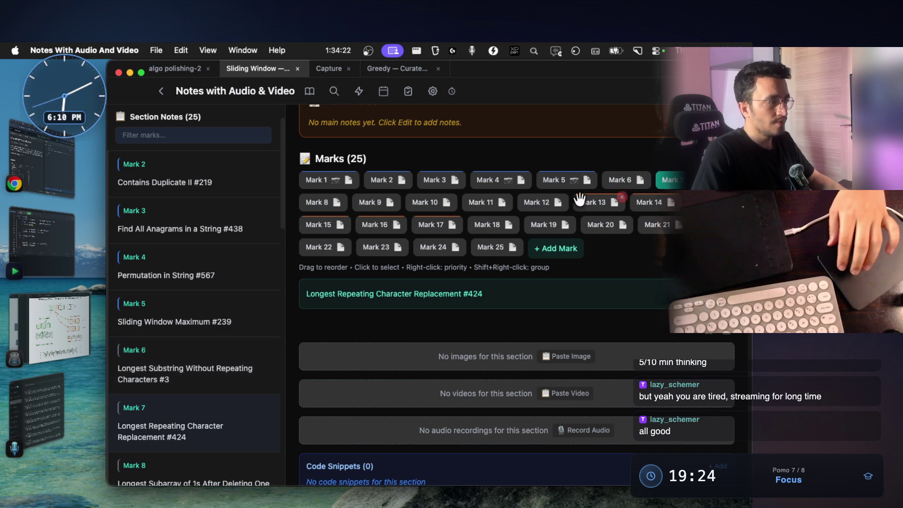
click(339, 202)
click(372, 202)
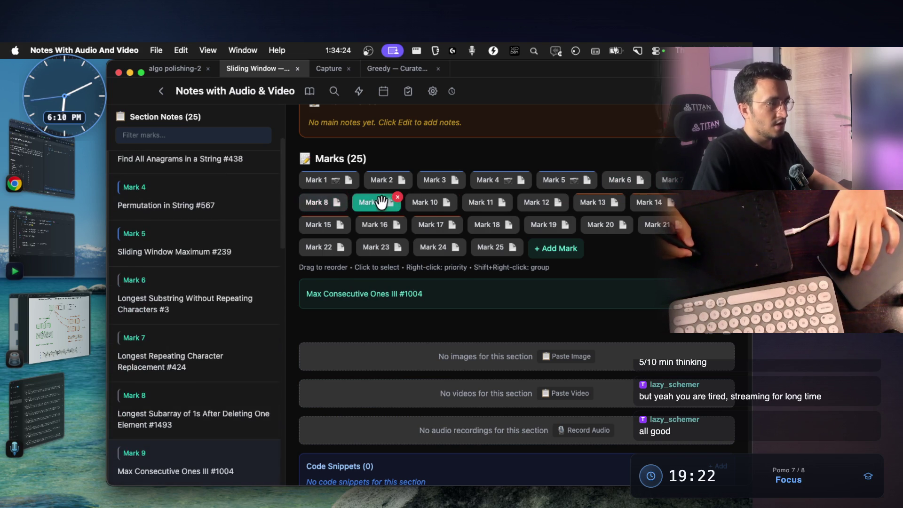
click(429, 203)
click(486, 202)
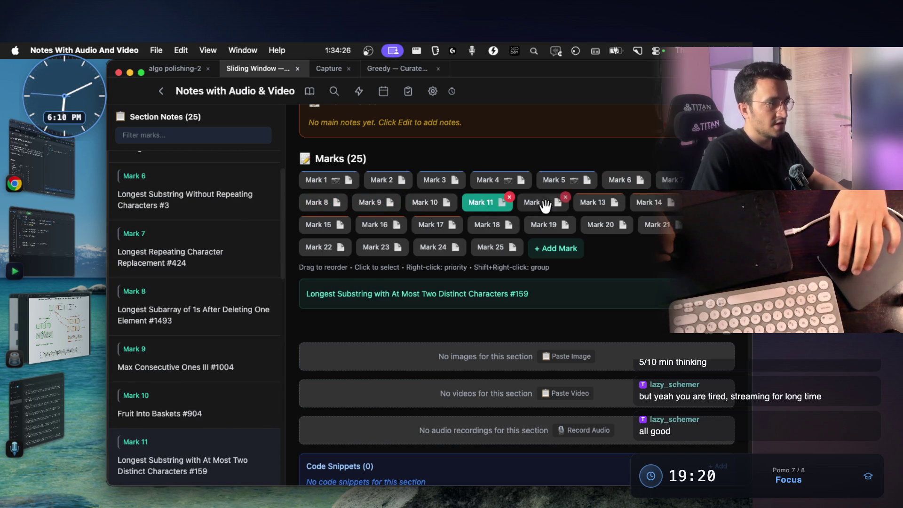
click(538, 202)
scroll(551, 226, up, 3)
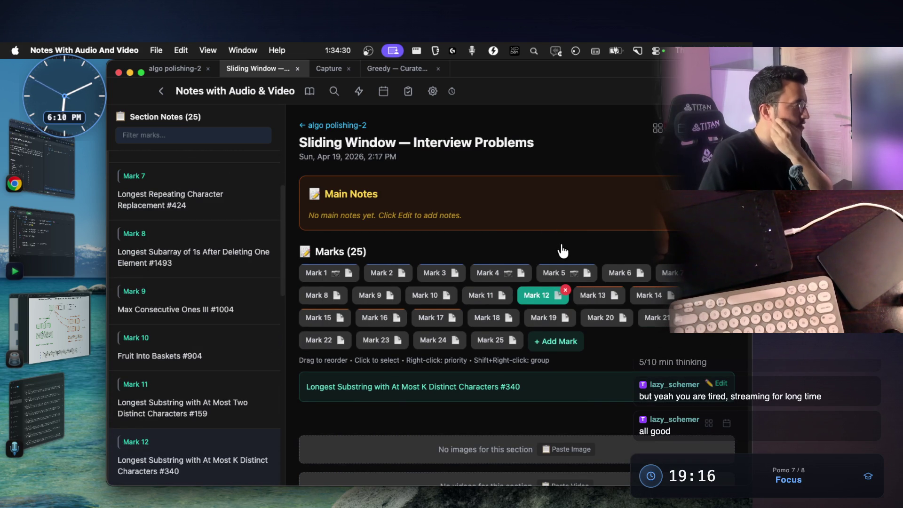
Step: Back in algo polishing-2, open the Two Pointers note and step from Two Sum II to Container With Most Water
click(334, 124)
scroll(406, 268, down, 5)
scroll(402, 318, down, 10)
scroll(403, 319, down, 5)
scroll(404, 319, down, 2)
scroll(404, 320, down, 2)
scroll(406, 321, down, 2)
scroll(405, 320, down, 2)
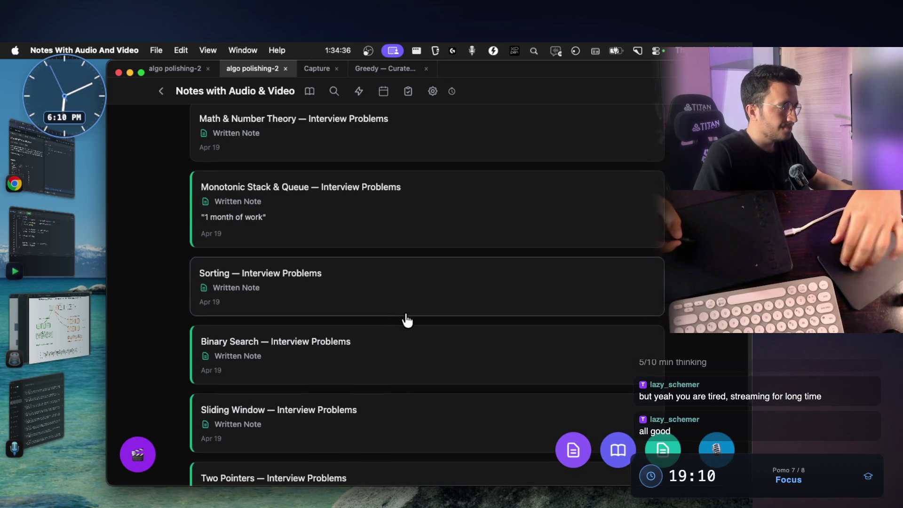
scroll(407, 319, down, 5)
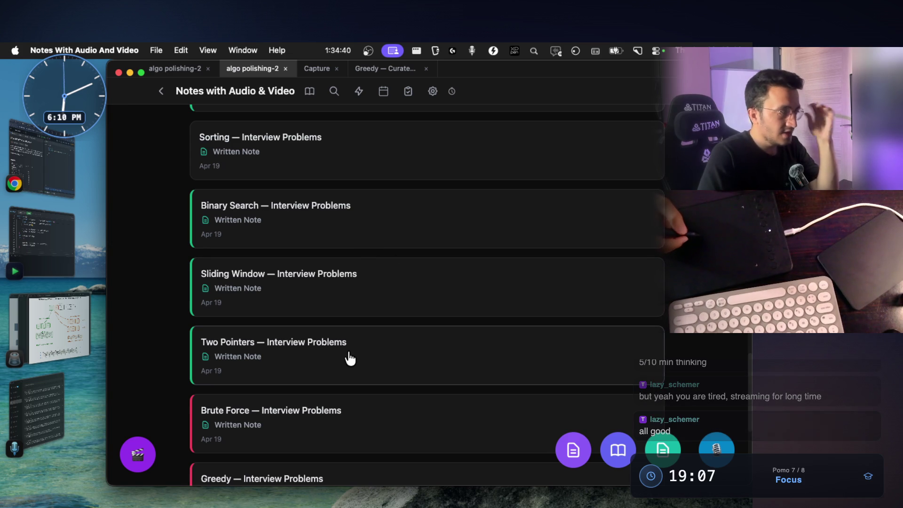
click(329, 354)
click(339, 275)
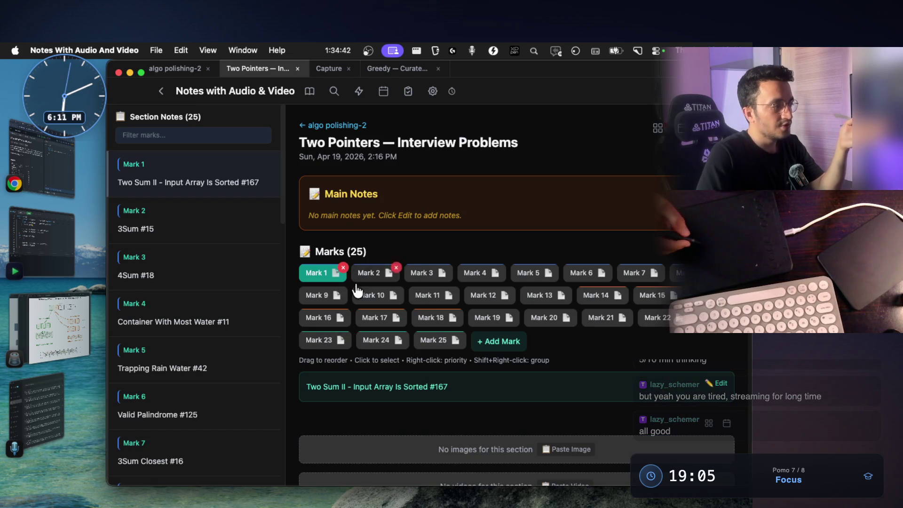
key(Right)
key(Right)
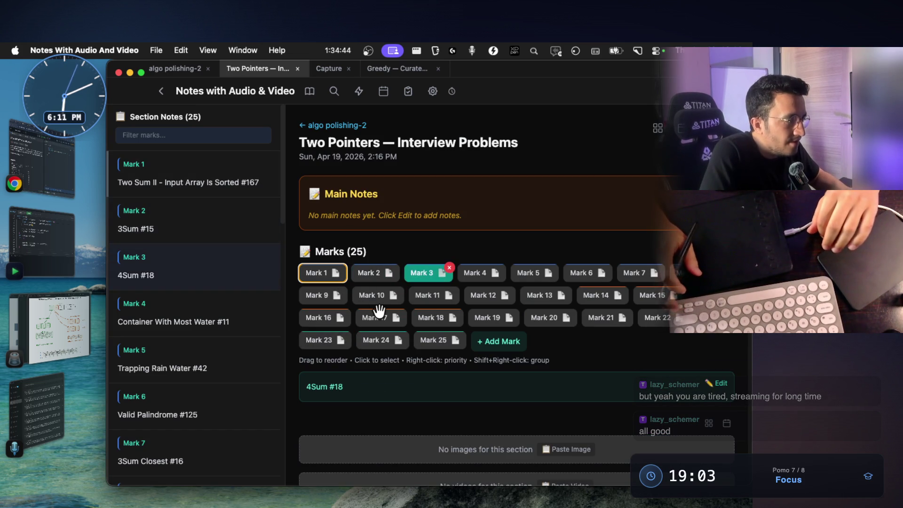
key(Right)
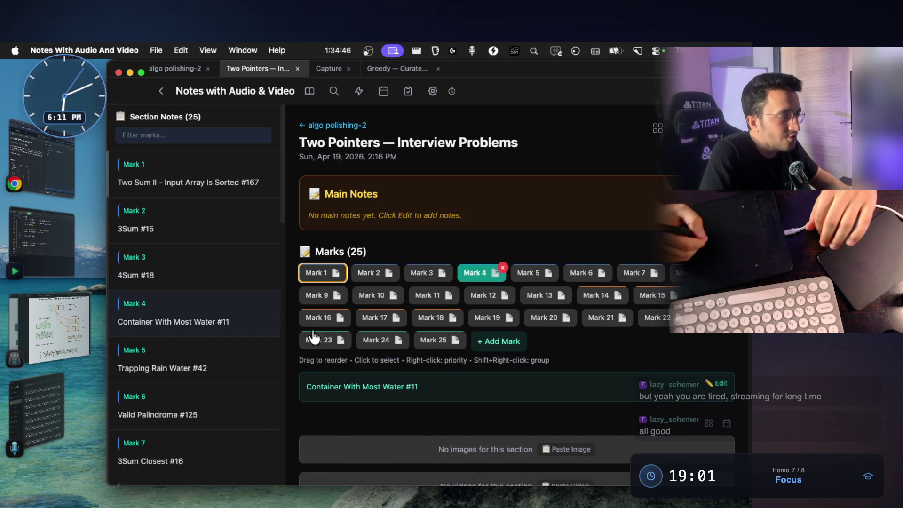
drag(419, 387, 390, 387)
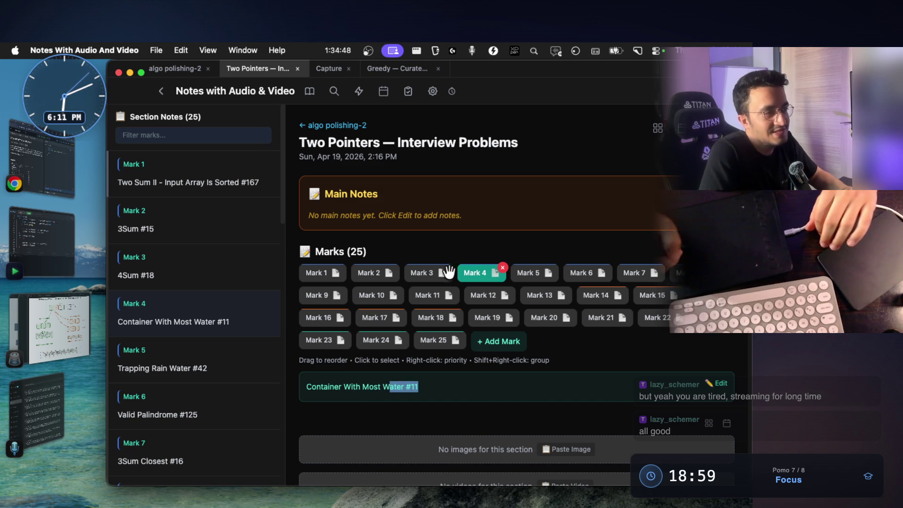
Step: Arrow through Trapping Rain Water #42, Valid Palindrome #125, Boats #881, Linked List Cycle II #142, Remove Element #27, then return to the notebook
key(Right)
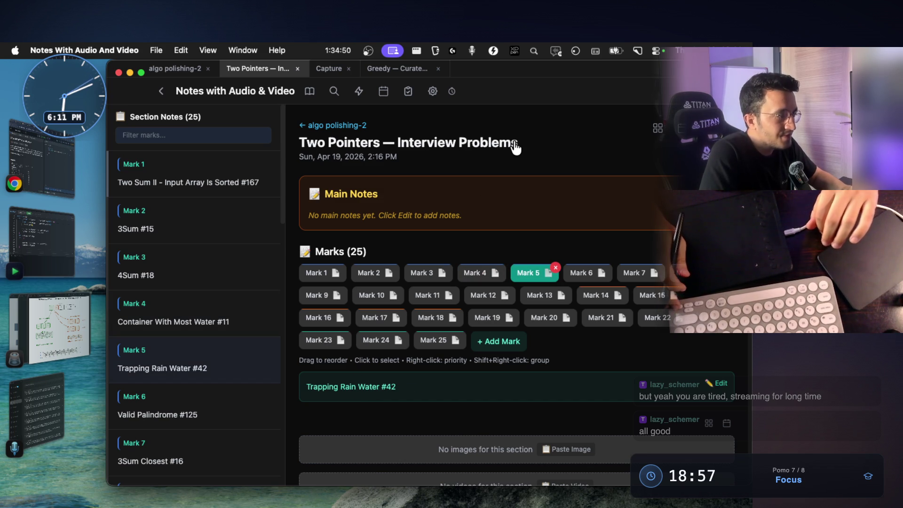
key(Right)
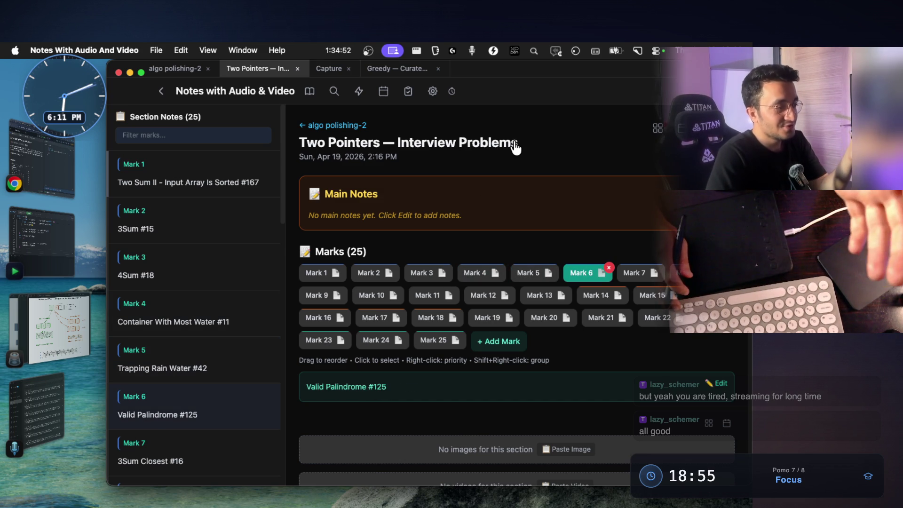
key(Right)
key(Right)
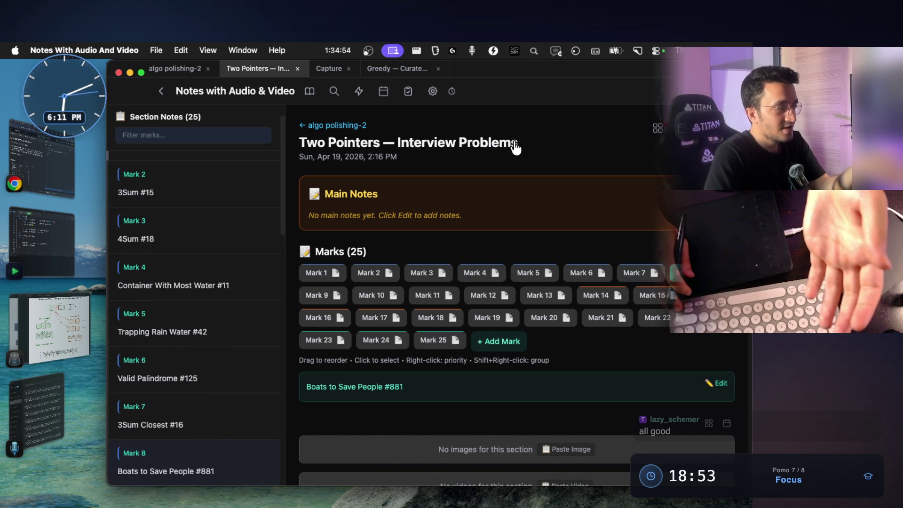
key(Right)
key(Right)
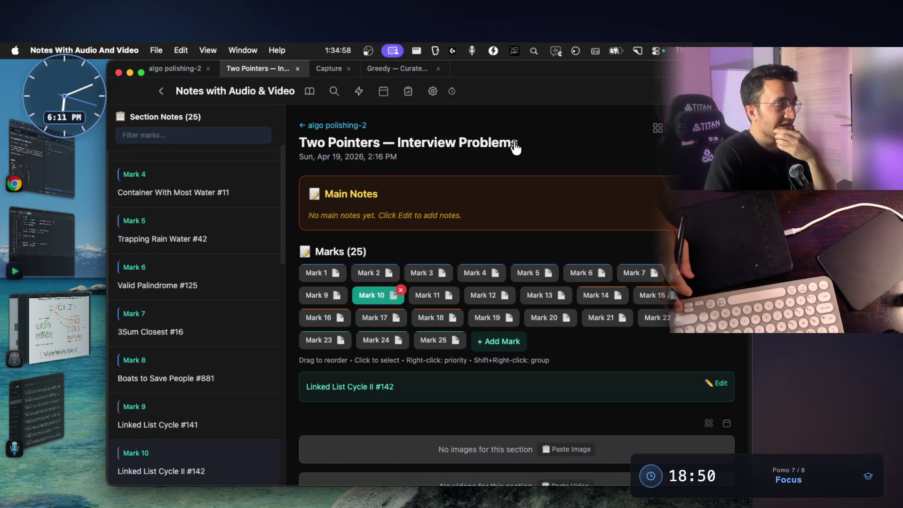
key(Right)
key(Right)
key(Right)
key(Right)
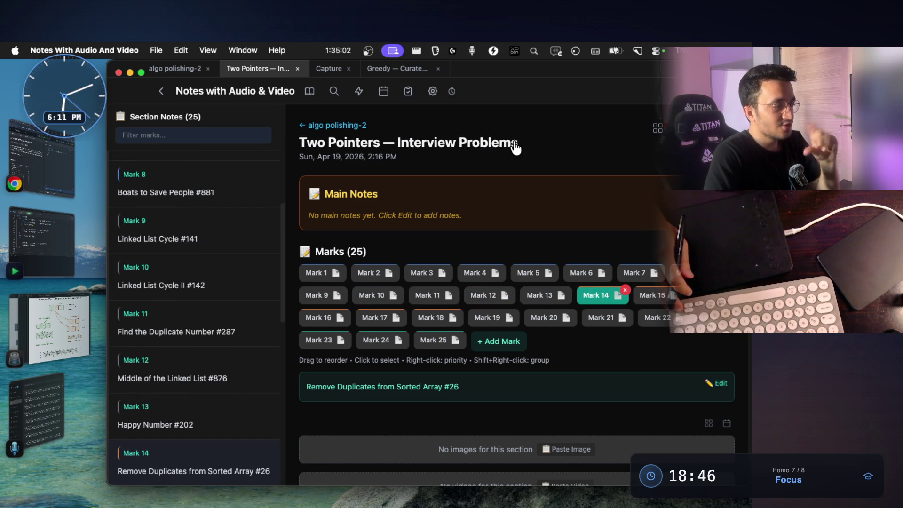
key(Right)
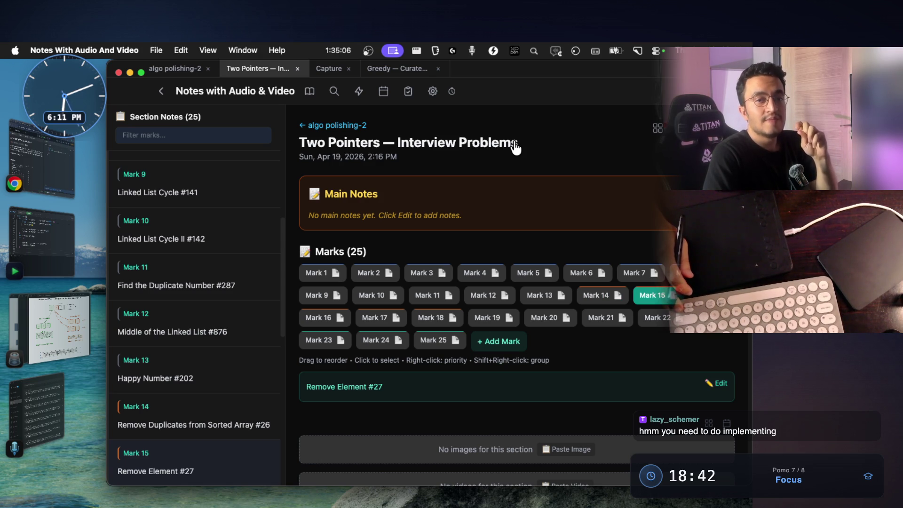
key(Right)
key(Right)
key(Right)
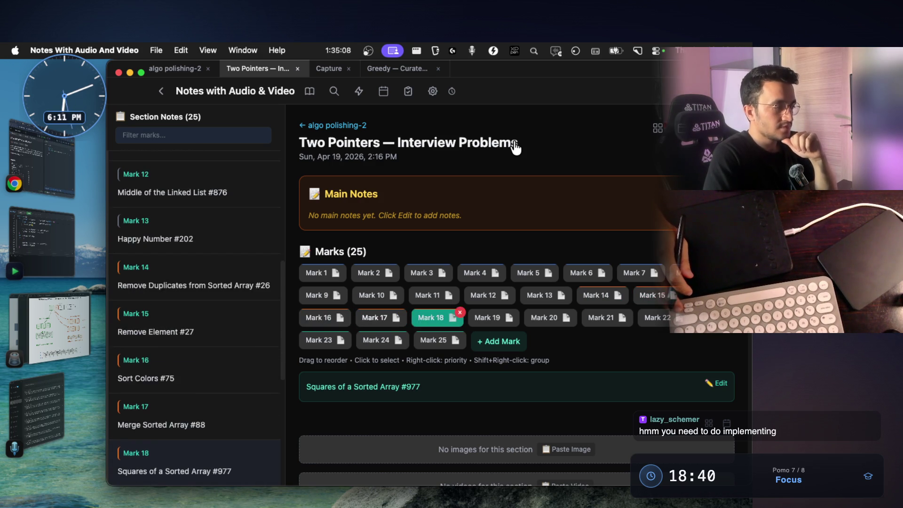
key(Right)
key(Right)
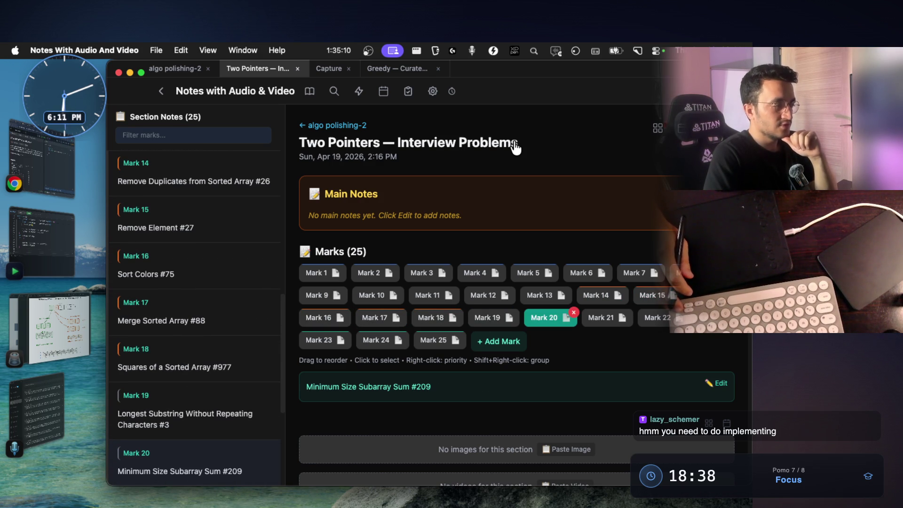
key(Left)
key(Left)
key(Left)
key(Left)
key(Left)
key(Left)
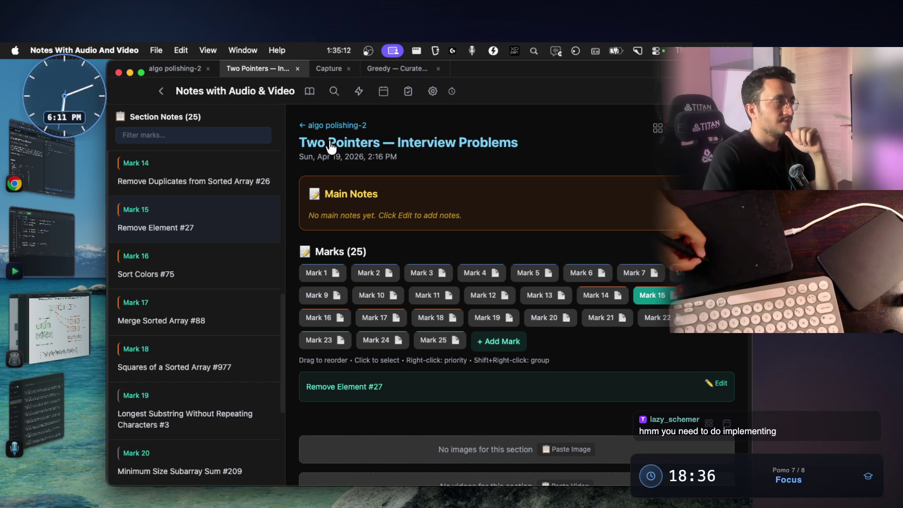
click(332, 125)
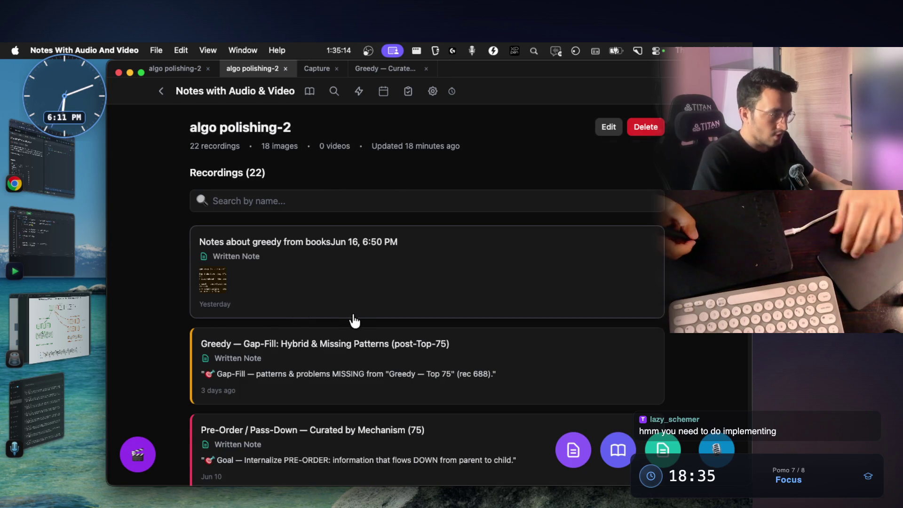
scroll(353, 321, down, 3)
scroll(353, 329, down, 1)
scroll(351, 336, down, 1)
scroll(349, 339, down, 1)
scroll(349, 339, down, 3)
scroll(346, 333, down, 2)
scroll(345, 332, down, 1)
scroll(335, 359, down, 2)
scroll(334, 365, down, 1)
scroll(337, 369, down, 1)
Step: Open Sliding Window, view Mark 1 Maximum Average Subarray I #643's screenshot enlarged, then bring the whiteboard back with d
click(318, 373)
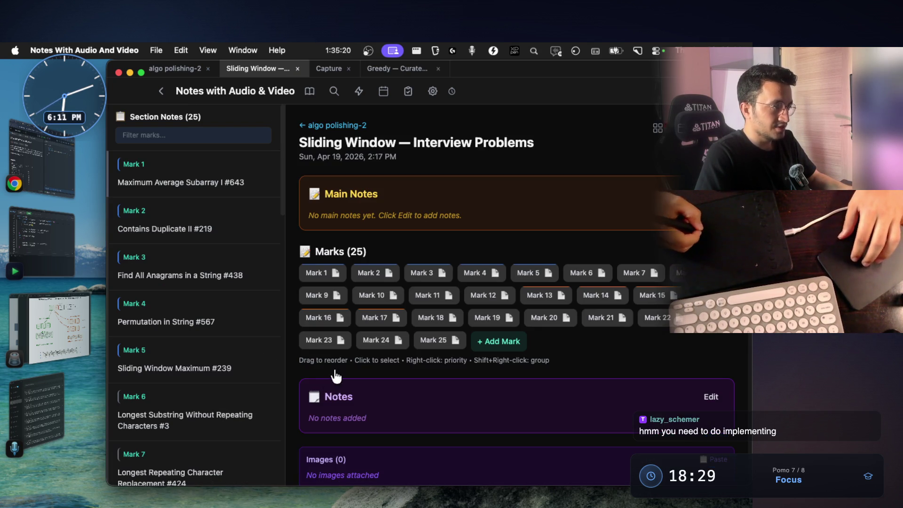
click(369, 271)
click(420, 273)
click(374, 272)
click(334, 272)
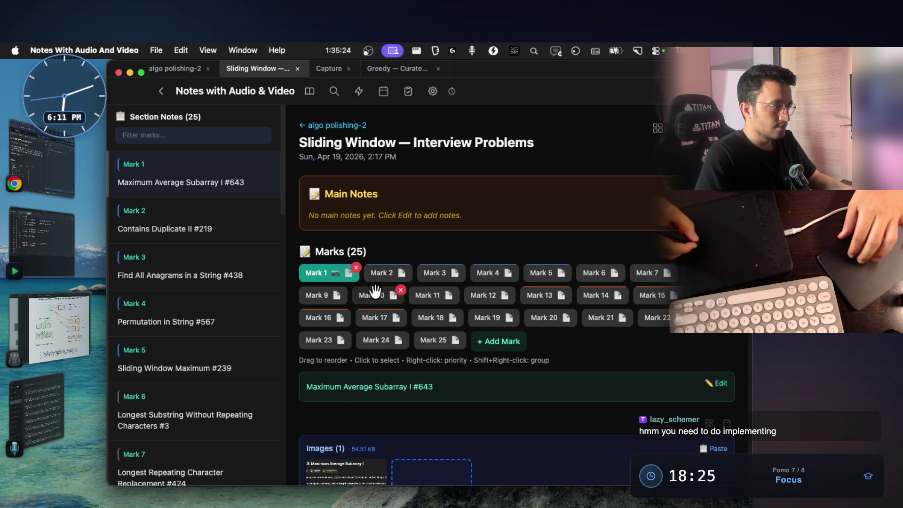
scroll(387, 285, down, 2)
click(350, 385)
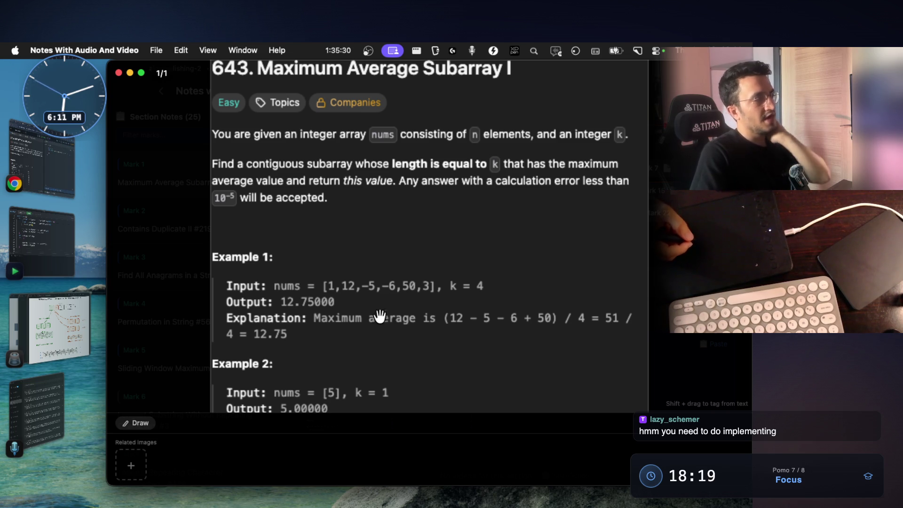
key(Escape)
key(d)
scroll(386, 216, down, 5)
scroll(386, 216, down, 4)
scroll(375, 218, down, 1)
drag(243, 254, 235, 278)
mouse_move(266, 254)
mouse_down()
mouse_move(276, 262)
mouse_move(341, 258)
mouse_up()
scroll(390, 228, down, 3)
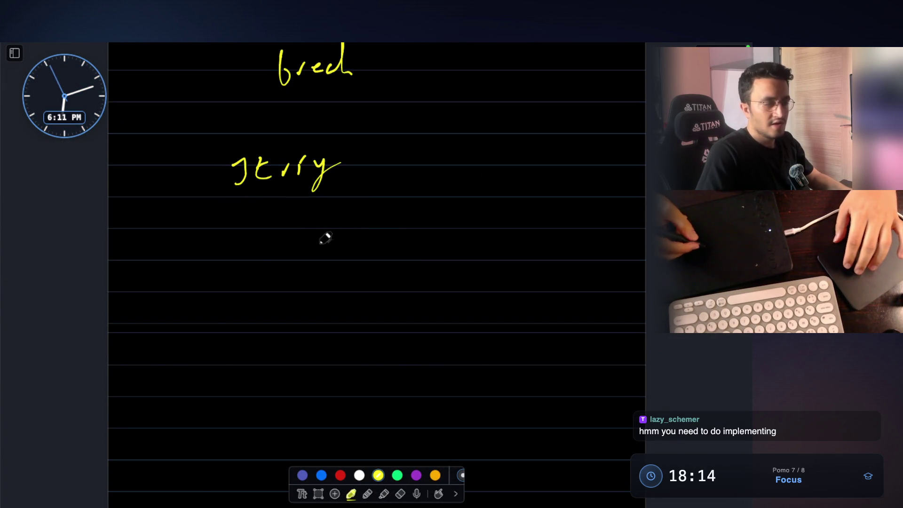
Step: Handwrite '5,' and '30,' in the number row and 'Arrays.sort(' beneath max number
drag(229, 249, 212, 283)
drag(264, 270, 275, 289)
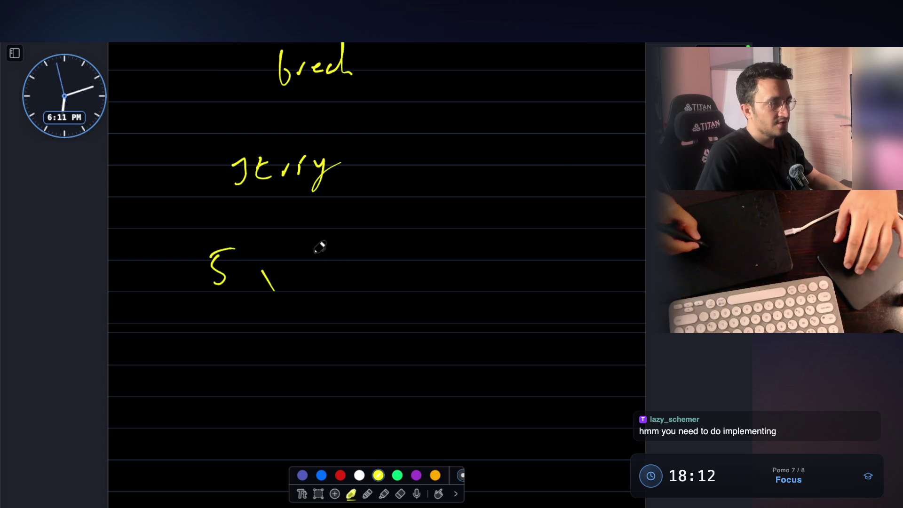
drag(432, 250, 440, 260)
drag(456, 271, 458, 288)
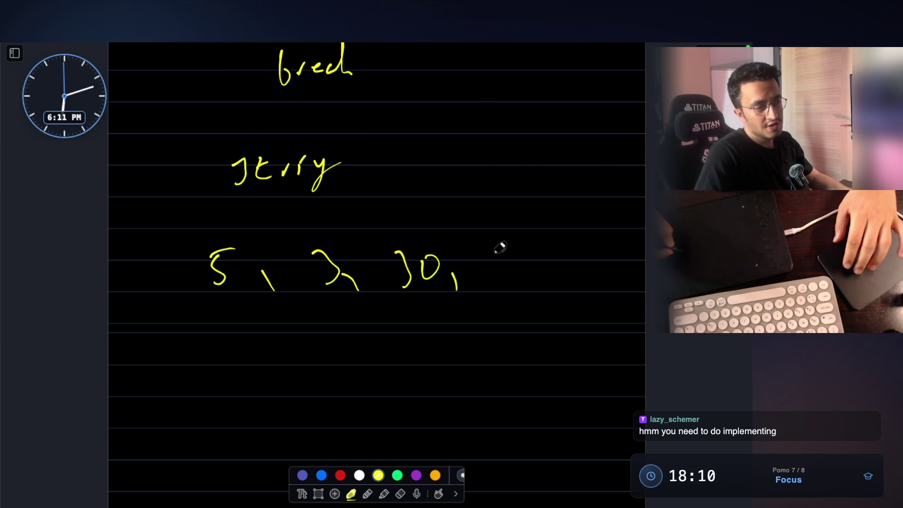
scroll(525, 177, down, 1)
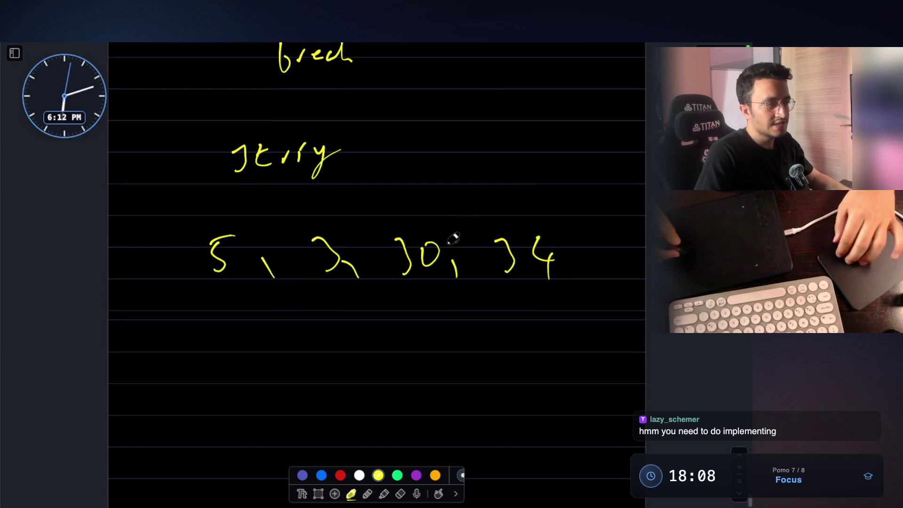
scroll(524, 176, down, 2)
drag(162, 340, 195, 323)
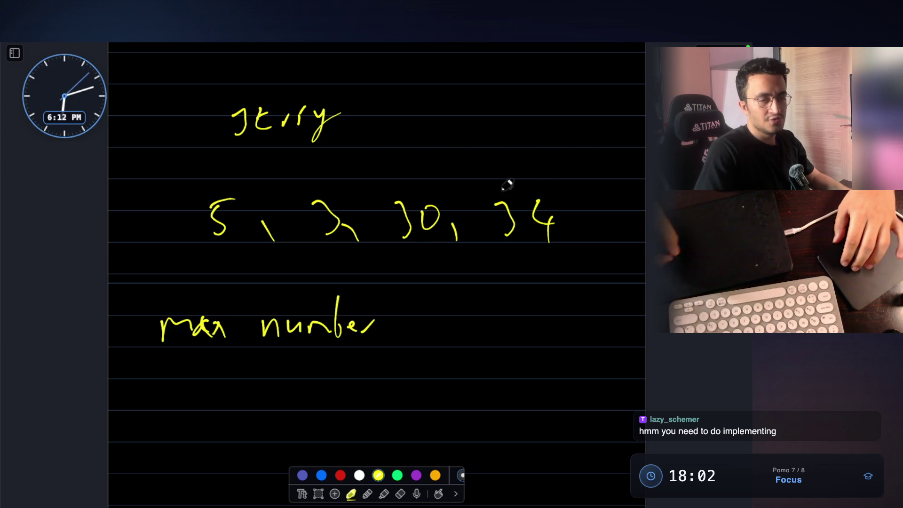
scroll(423, 196, down, 4)
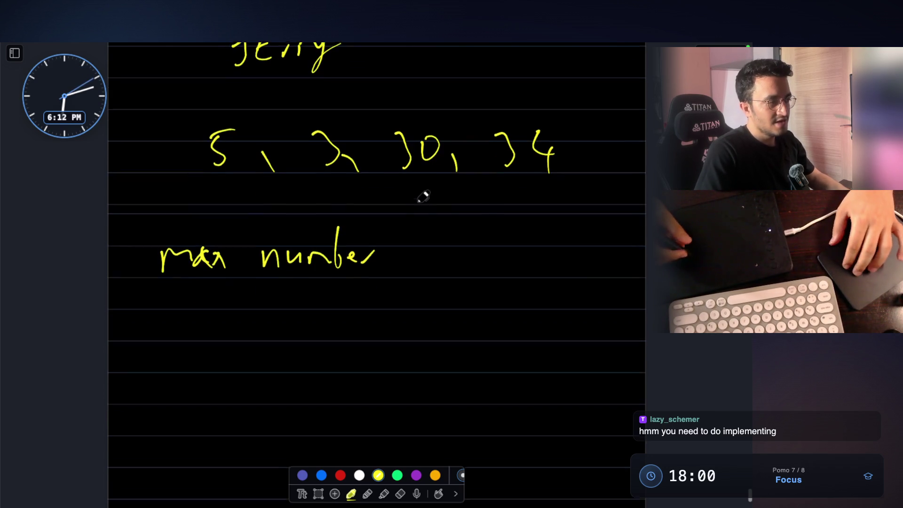
mouse_move(210, 187)
mouse_down()
mouse_move(557, 199)
mouse_move(410, 203)
mouse_up()
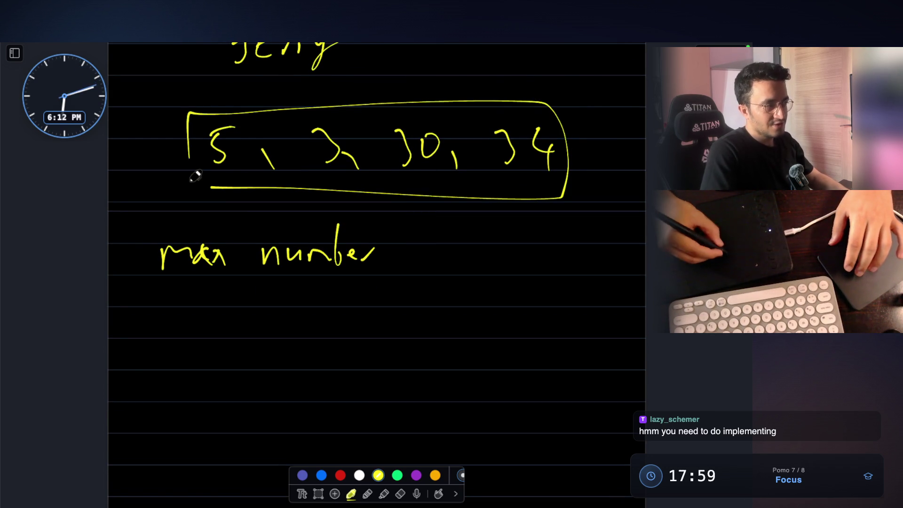
scroll(415, 194, down, 1)
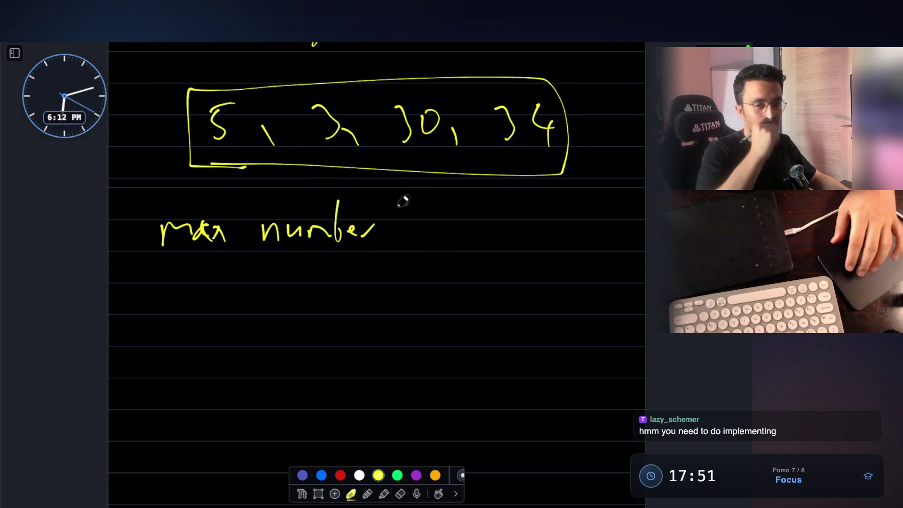
mouse_move(163, 349)
mouse_down()
mouse_move(169, 300)
mouse_move(192, 342)
mouse_move(225, 328)
mouse_move(243, 356)
mouse_move(262, 346)
mouse_up()
drag(269, 334, 278, 340)
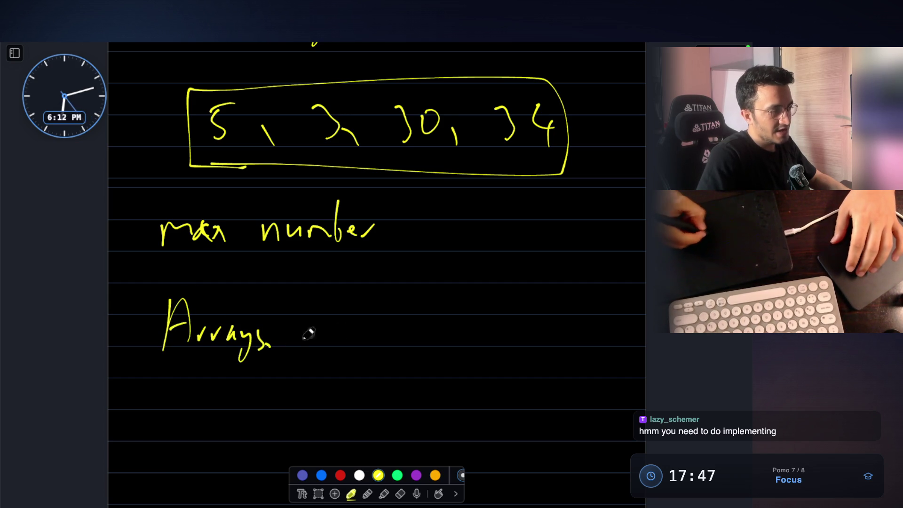
drag(356, 307, 370, 362)
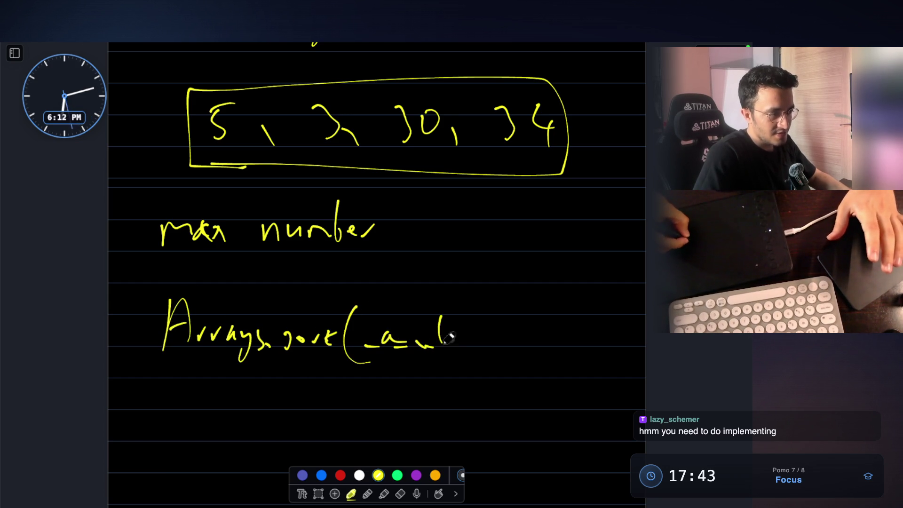
scroll(487, 344, down, 3)
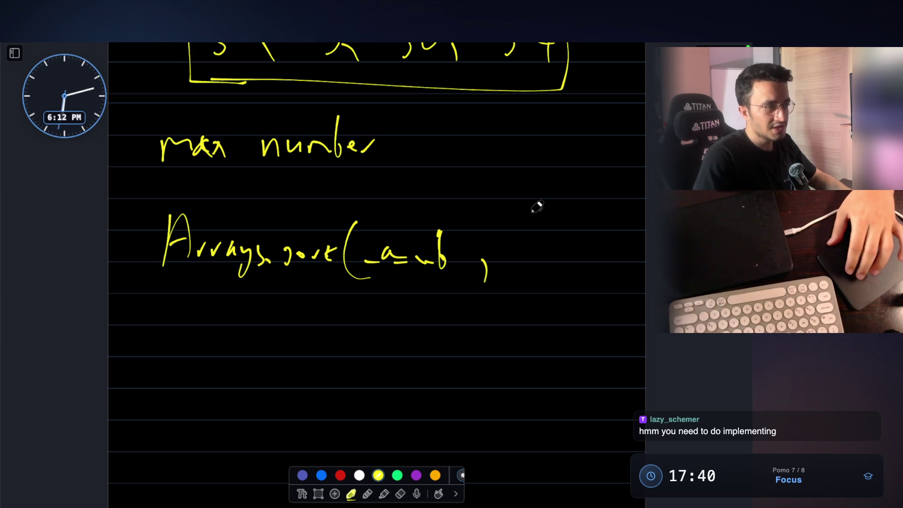
scroll(540, 208, up, 1)
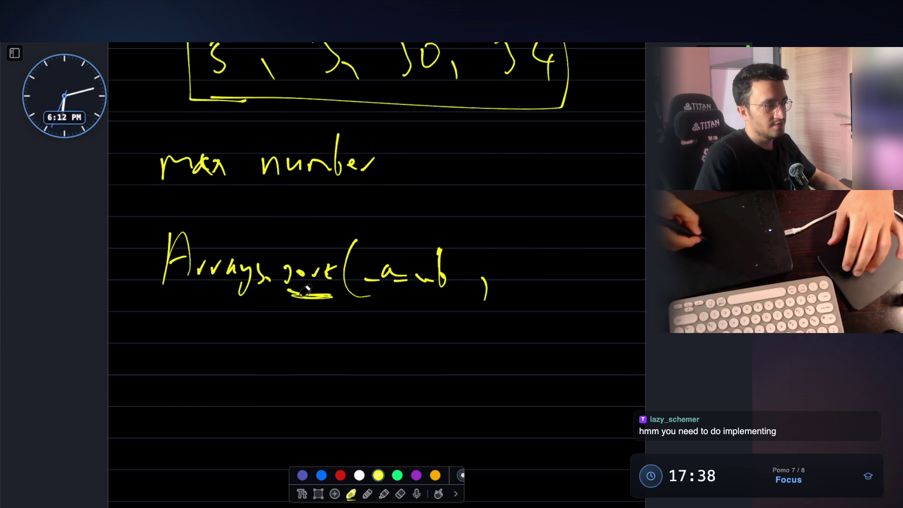
scroll(494, 177, up, 3)
mouse_move(176, 253)
mouse_down()
mouse_move(409, 268)
mouse_move(272, 273)
mouse_up()
scroll(294, 176, up, 3)
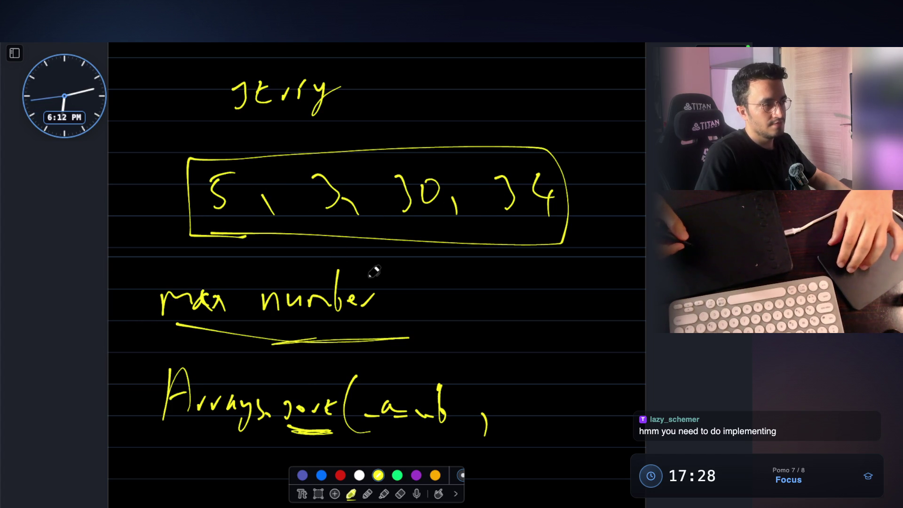
scroll(374, 272, down, 1)
scroll(423, 254, down, 2)
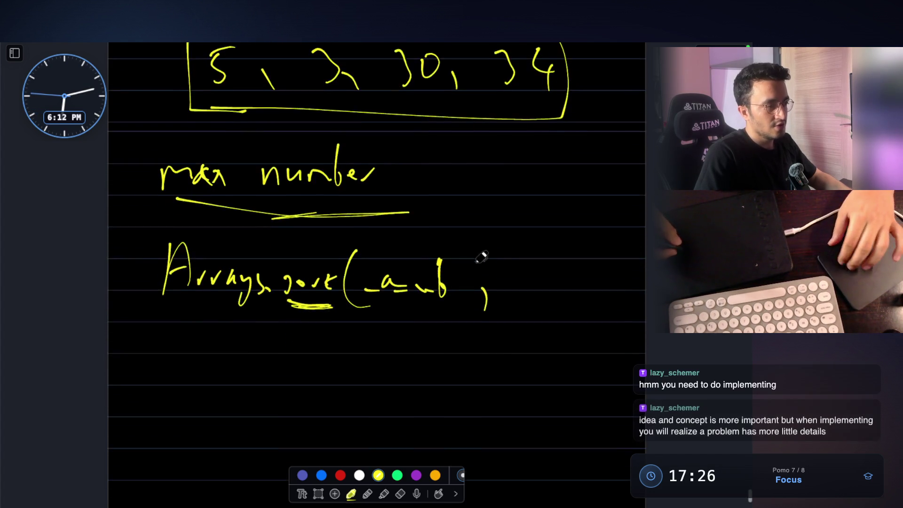
scroll(494, 233, down, 2)
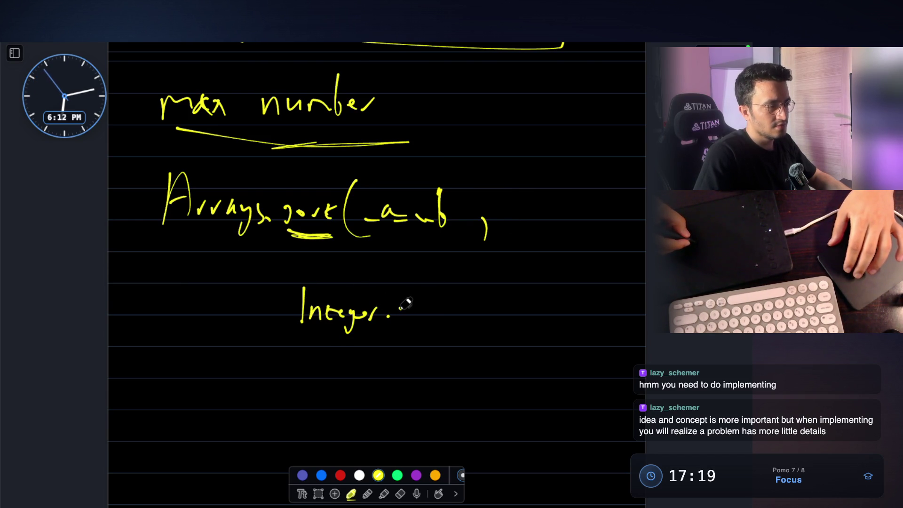
Step: Add the second dot to 'Integer..' under the Arrays.sort(a, b comparator line
click(399, 316)
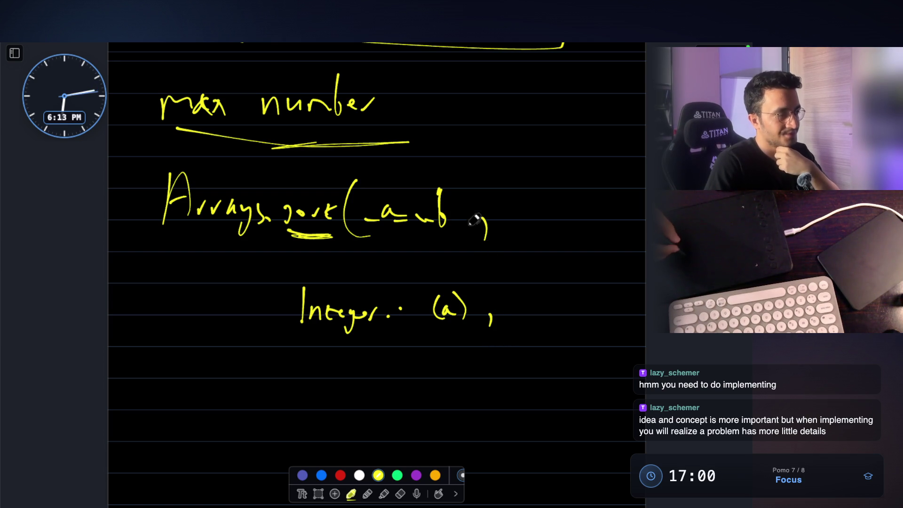
Step: Draw a curly brace beside the Arrays.sort comparator lines and underline the new 'Integer.' line below
mouse_move(566, 173)
mouse_down()
mouse_move(605, 278)
mouse_move(590, 332)
mouse_up()
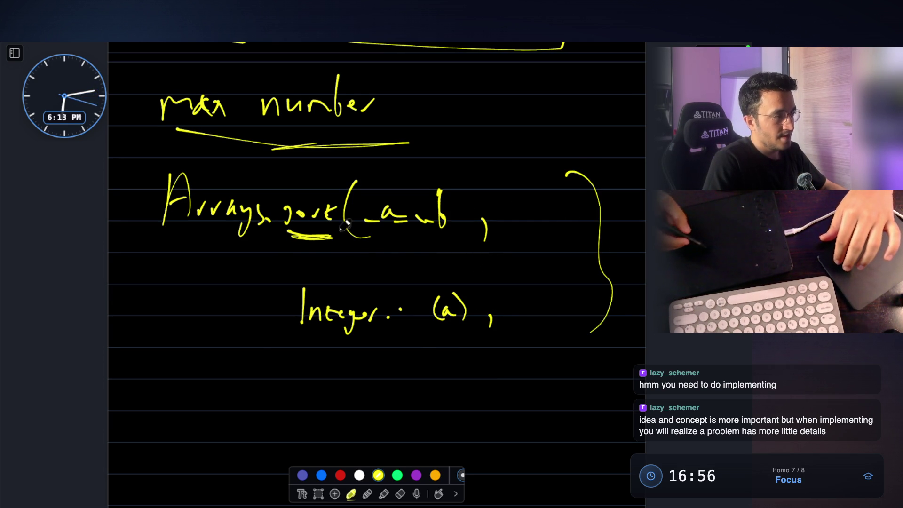
scroll(333, 318, down, 2)
drag(180, 318, 181, 373)
mouse_move(188, 362)
mouse_down()
mouse_move(236, 346)
mouse_move(281, 348)
mouse_up()
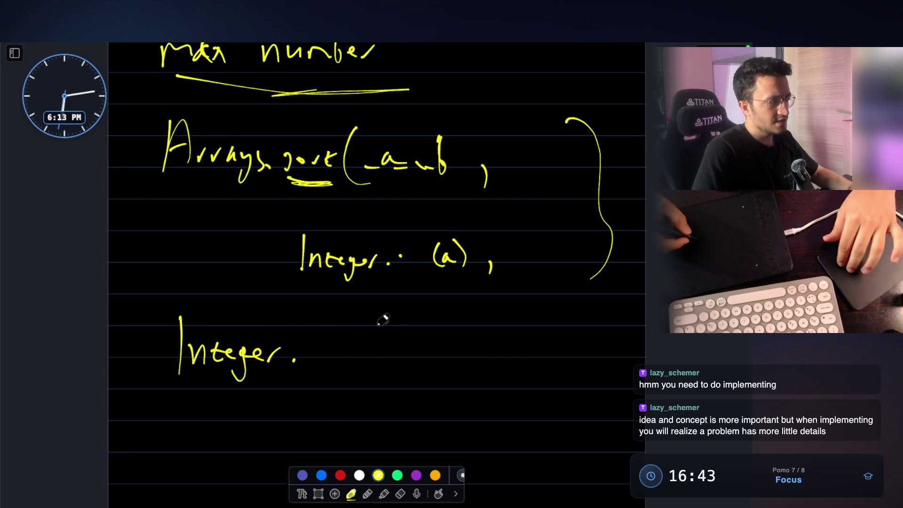
scroll(384, 319, down, 1)
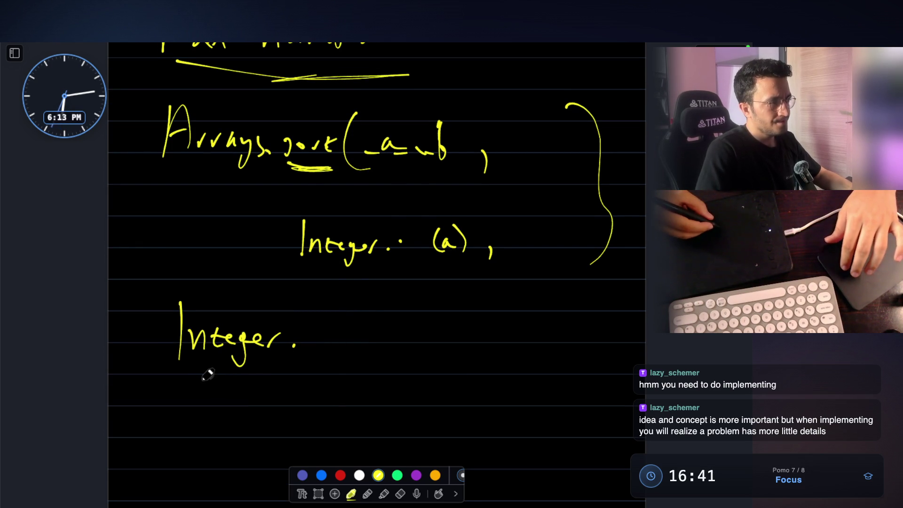
drag(212, 377, 320, 383)
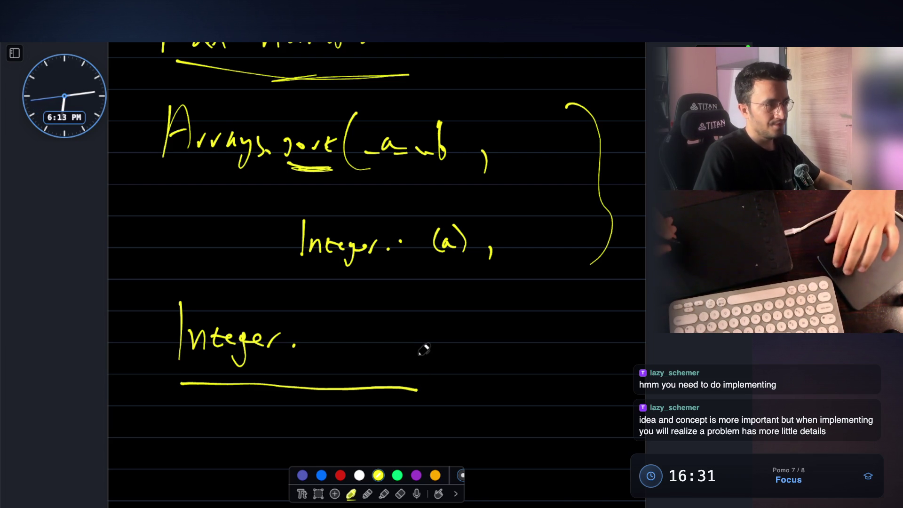
scroll(423, 350, up, 2)
scroll(424, 350, up, 2)
scroll(462, 168, up, 3)
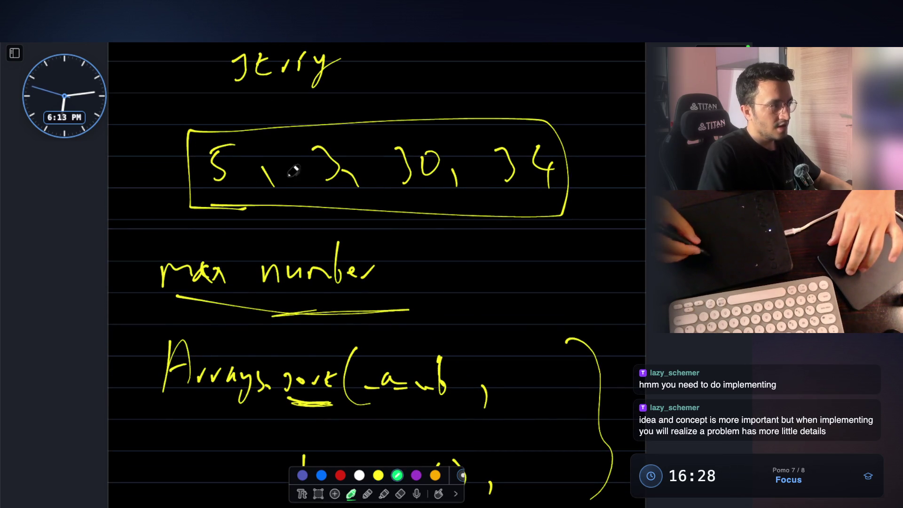
Step: Circle the 5, write 534330 beside 'max number', box it in green and add a small zero above the row
mouse_move(215, 134)
mouse_down()
mouse_move(253, 185)
mouse_move(229, 134)
mouse_up()
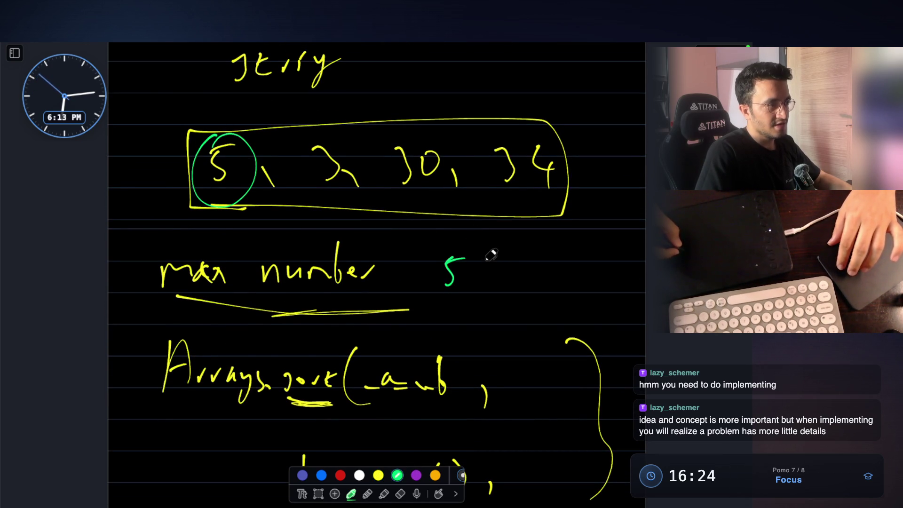
drag(515, 269, 518, 286)
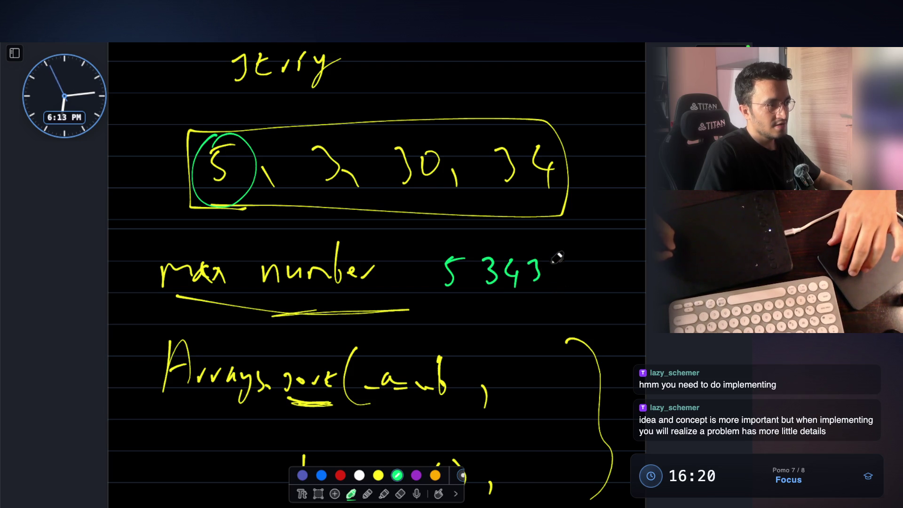
drag(581, 263, 599, 277)
mouse_move(433, 251)
mouse_down()
mouse_move(431, 318)
mouse_move(462, 300)
mouse_up()
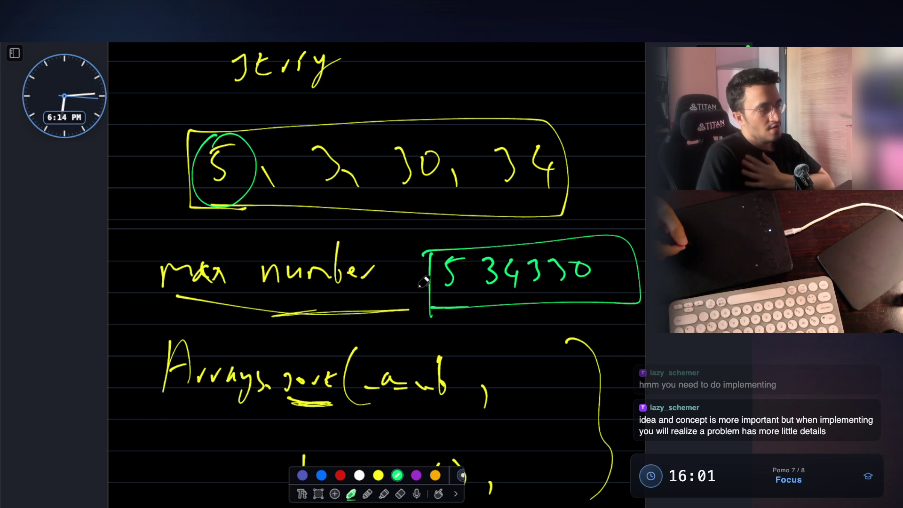
scroll(440, 202, up, 4)
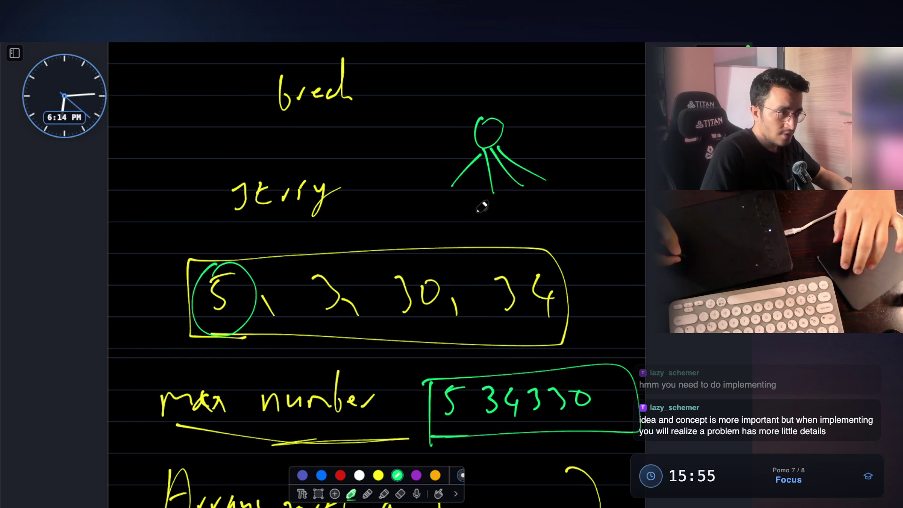
drag(429, 230, 432, 228)
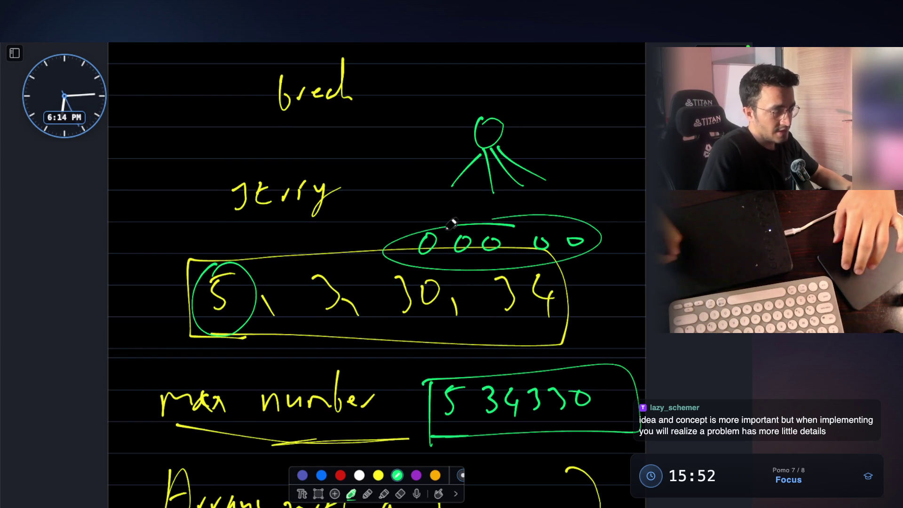
scroll(463, 222, down, 2)
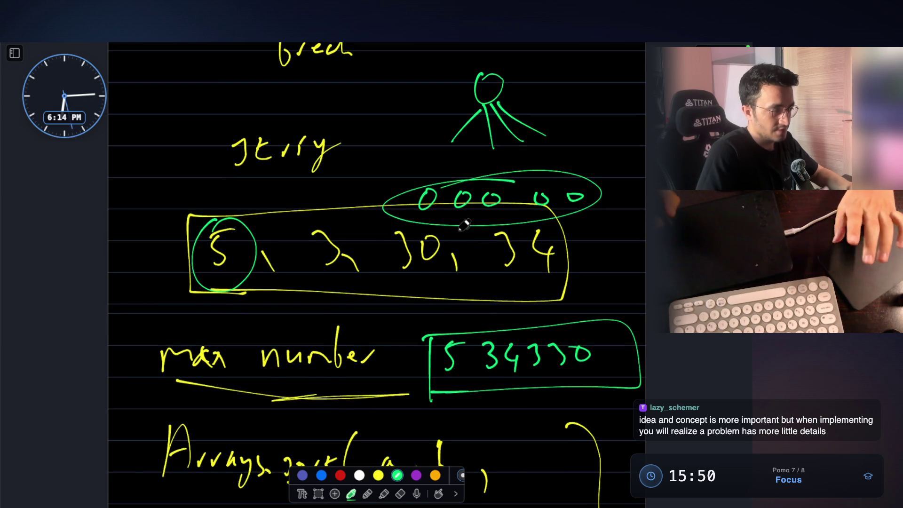
scroll(462, 224, down, 5)
mouse_move(154, 441)
mouse_down()
mouse_move(207, 403)
mouse_move(205, 423)
mouse_up()
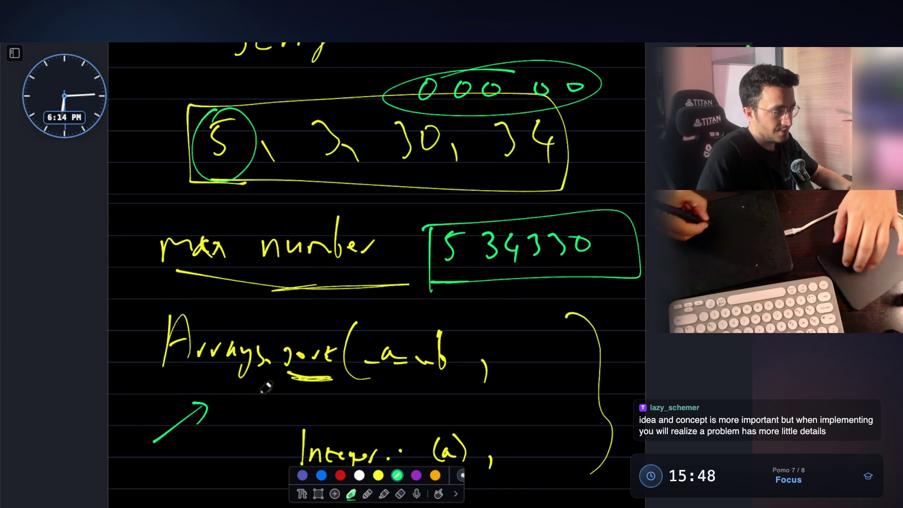
scroll(424, 343, down, 2)
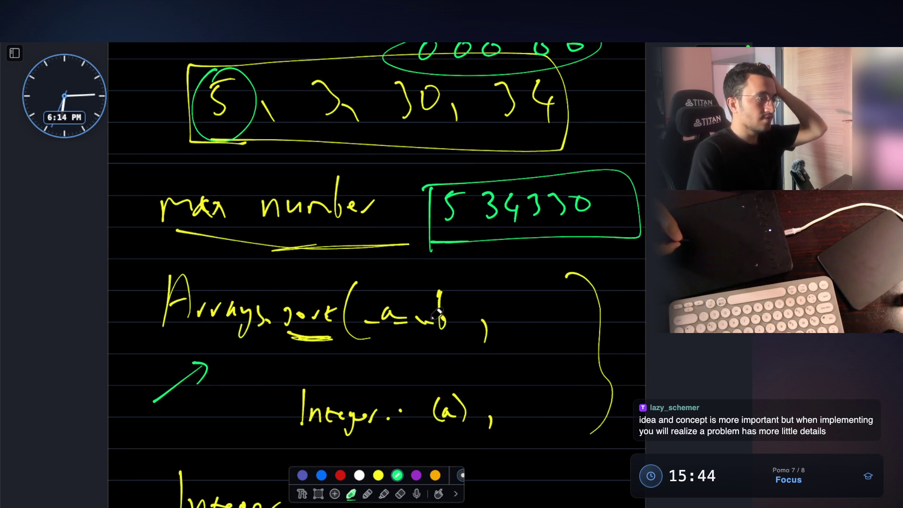
scroll(430, 296, down, 1)
Step: Leave the drawing overlay and run a Google search for sorting strings with compareTo in a new tab
key(Escape)
click(71, 176)
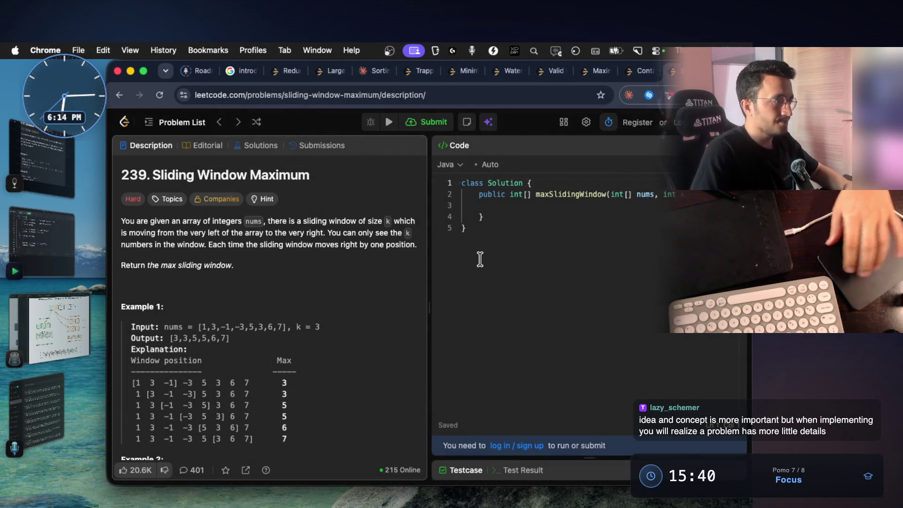
key(super+t)
text(arrays.sort based on )
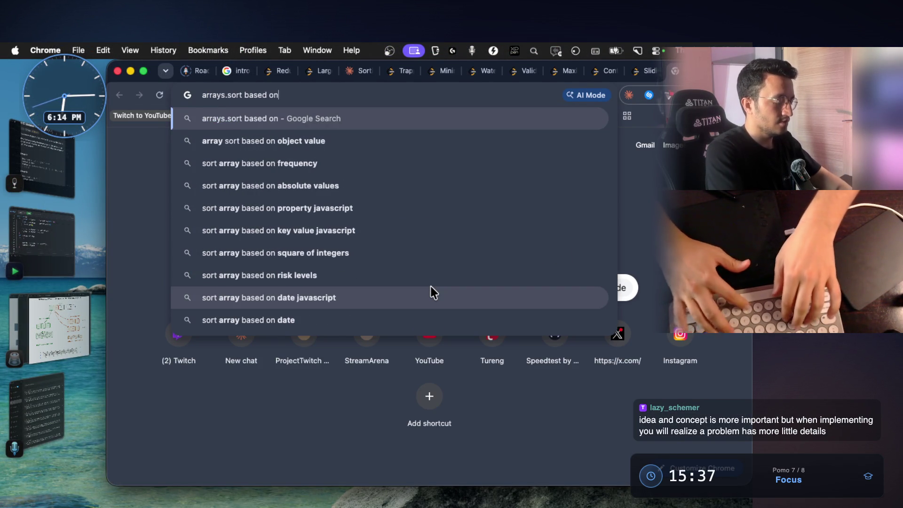
text(str)
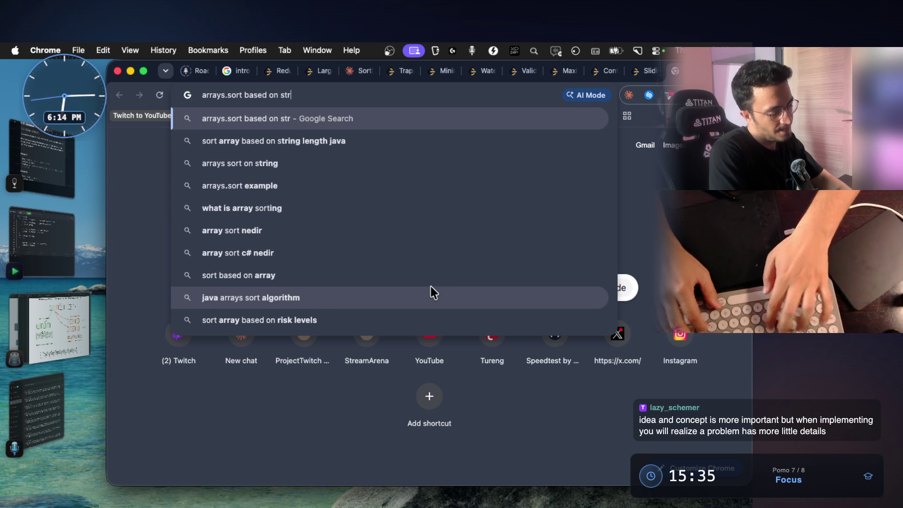
text(ing comparet)
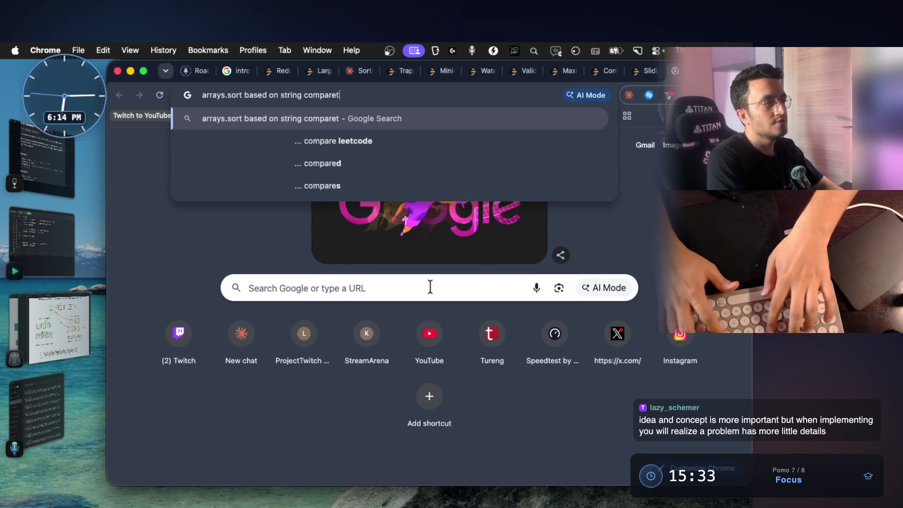
text(o)
key(Return)
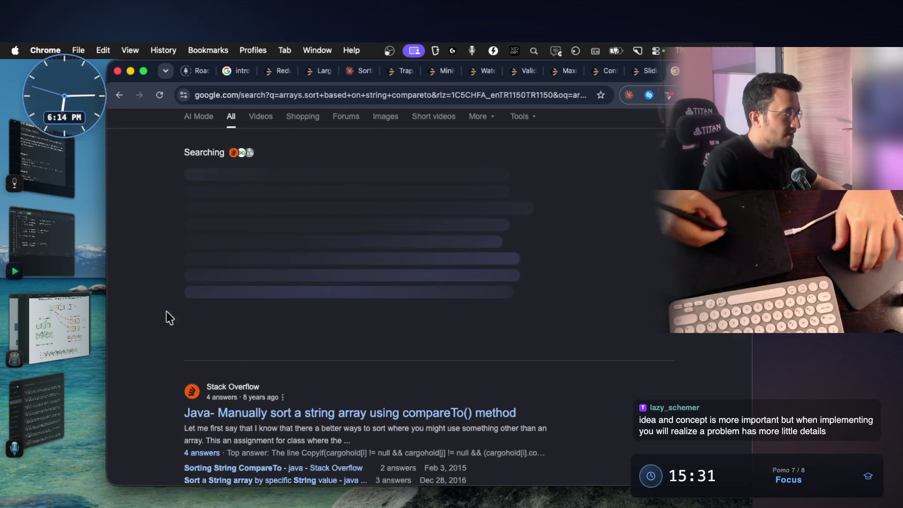
Step: Expand the AI Overview, highlight the Arrays.toString call in its Java example, then start a new tab for Claude
click(49, 329)
scroll(446, 311, down, 2)
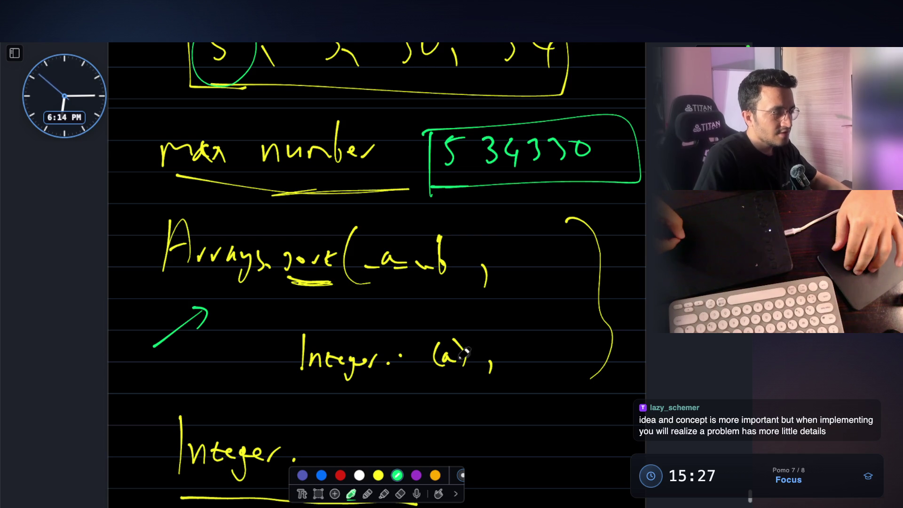
key(super+Tab)
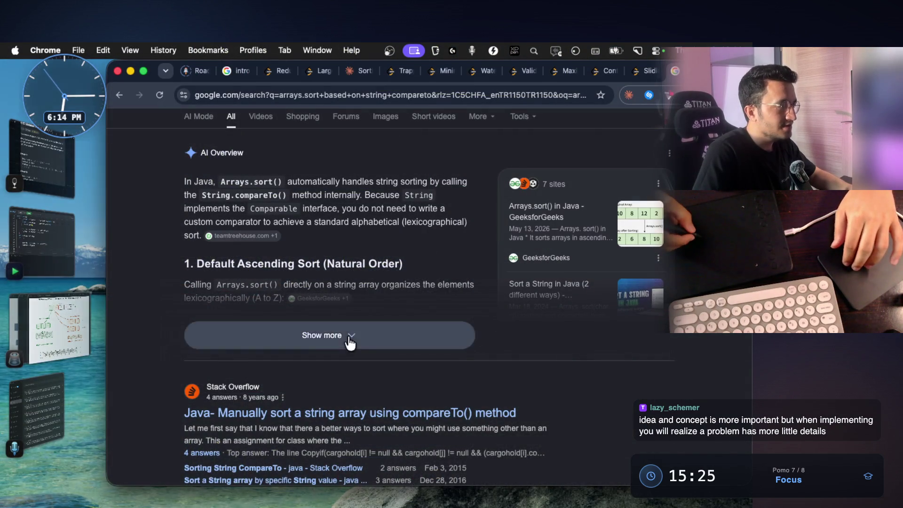
click(345, 336)
scroll(353, 332, down, 3)
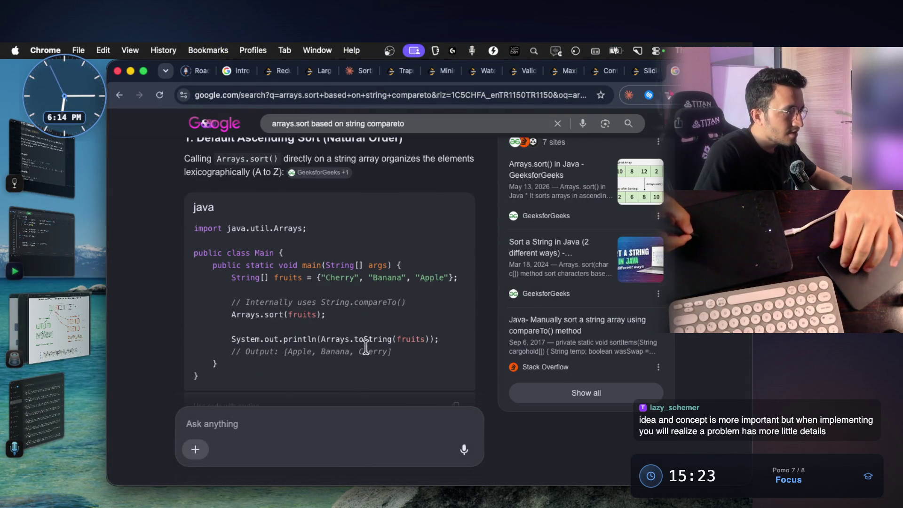
drag(326, 339, 375, 339)
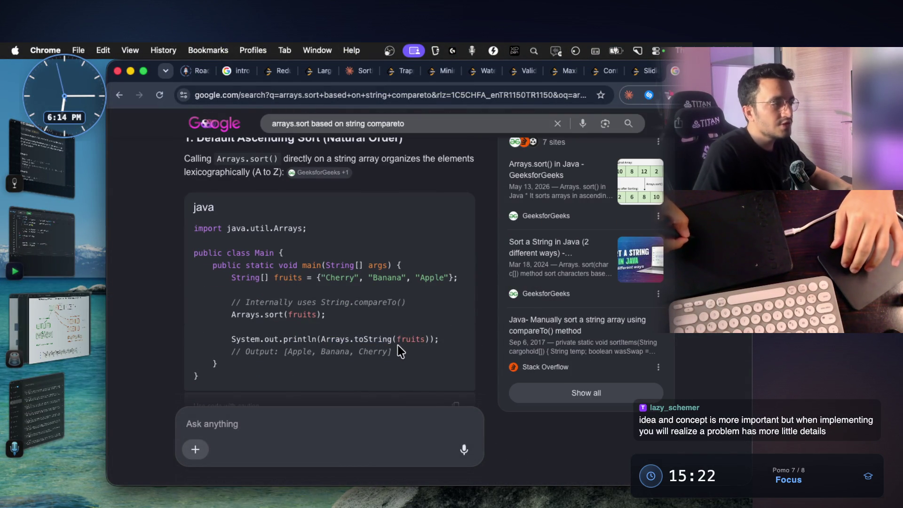
scroll(400, 349, up, 2)
scroll(373, 359, up, 3)
key(super+t)
text(claude.ai/new)
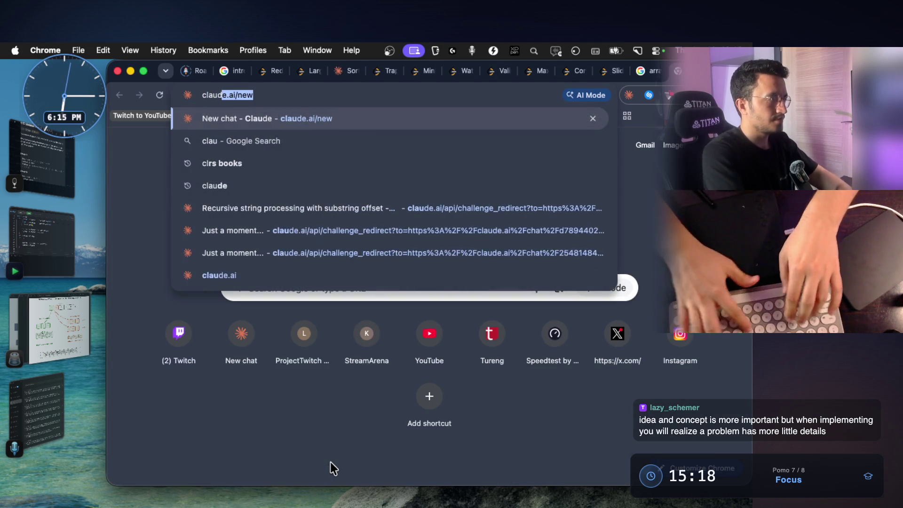
Step: Go to claude.ai/new and send the dictated question about sorting integers by their string form with Arrays.sort
key(Return)
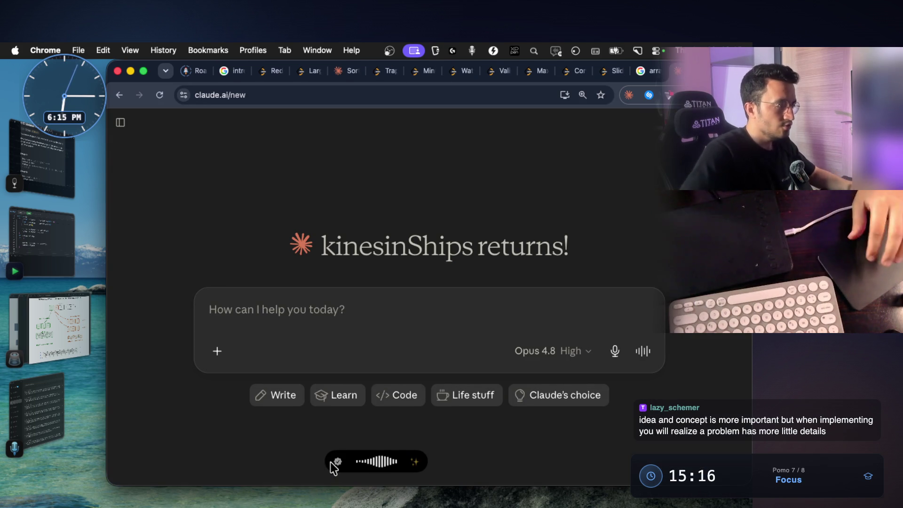
text(arrrays.sort)
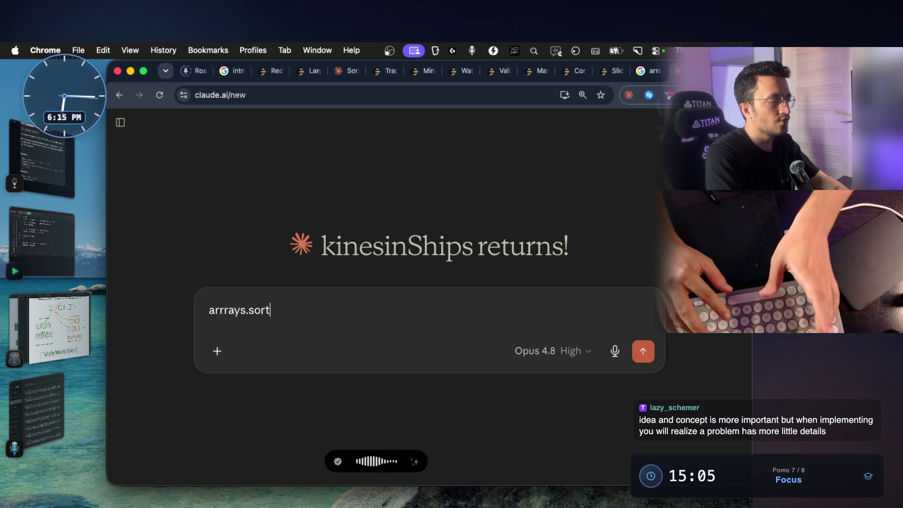
text( ,)
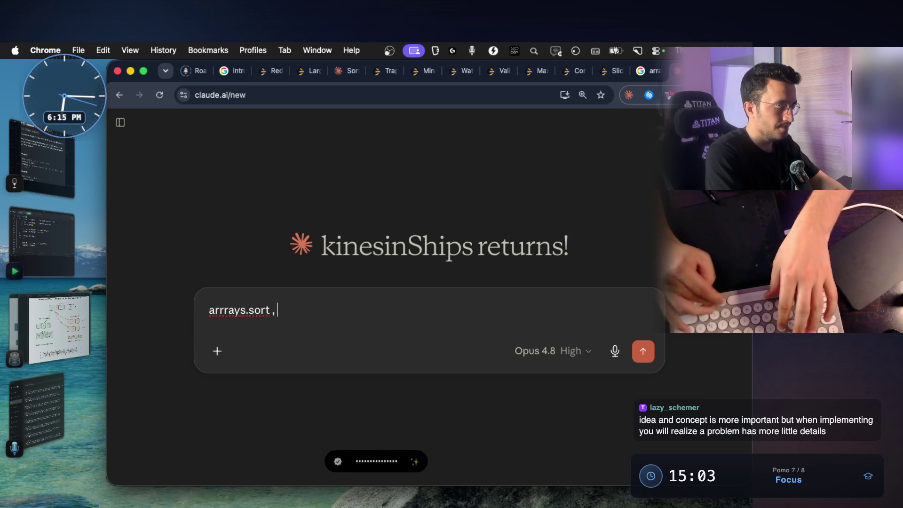
click(415, 460)
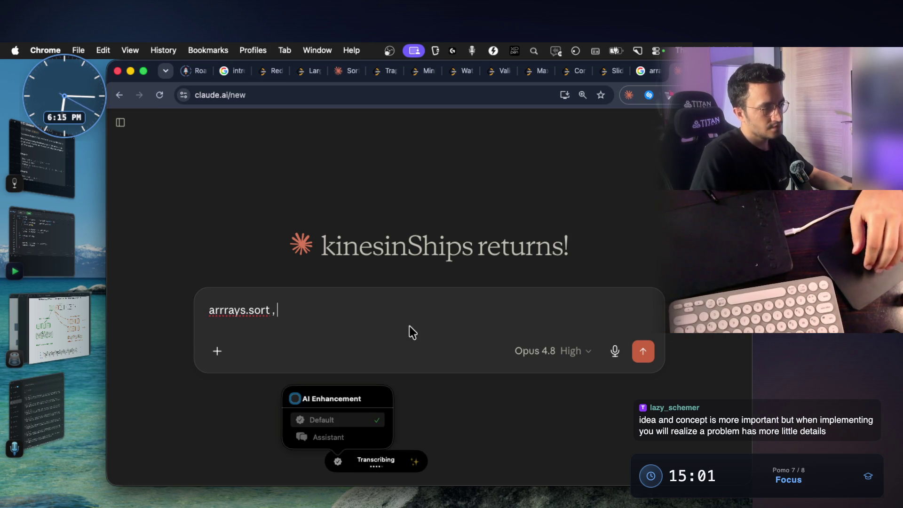
key(Return)
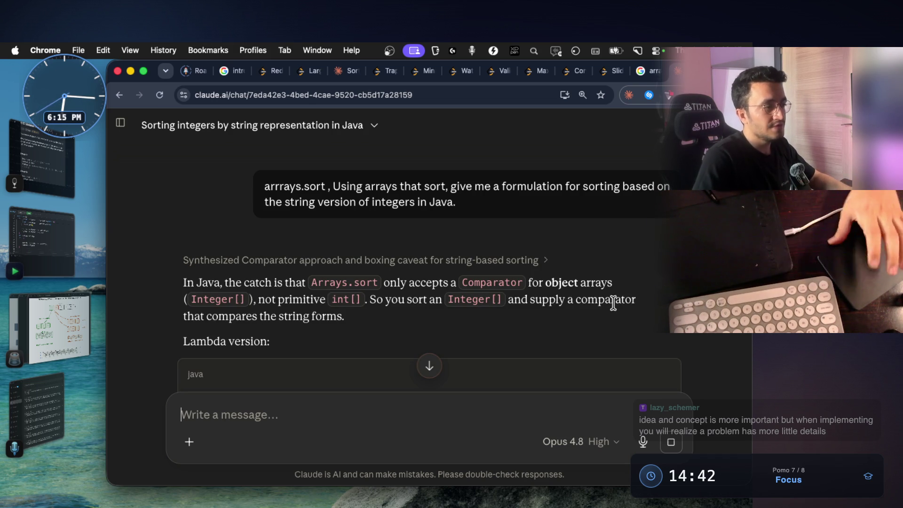
scroll(614, 303, down, 2)
scroll(614, 302, down, 1)
scroll(565, 312, down, 1)
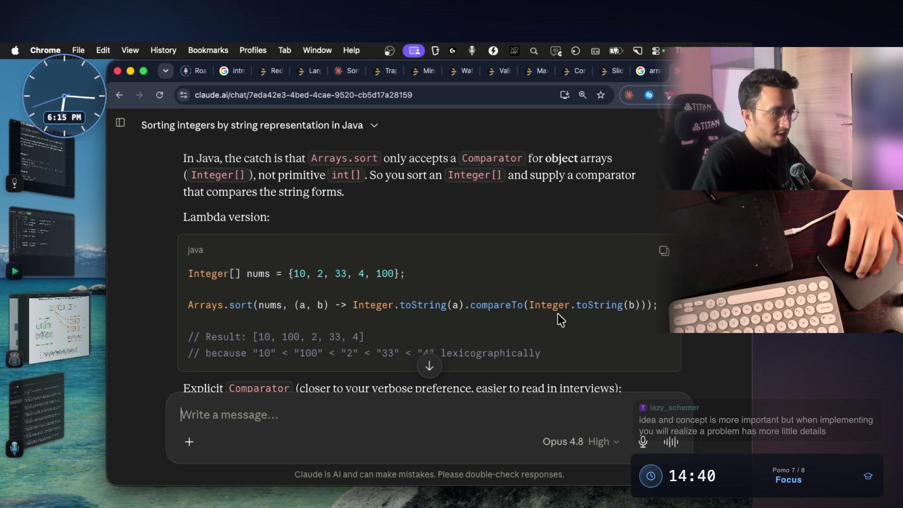
Step: Read Claude's lambda Arrays.sort line, selecting the Integer[] declaration, Integer.toString(a)/(b) and compareTo parts
drag(659, 309, 414, 305)
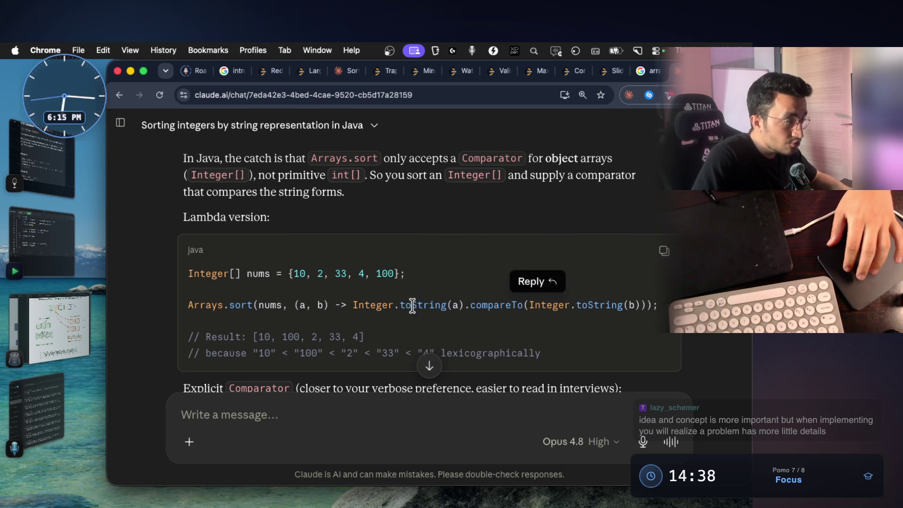
double_click(413, 308)
click(411, 308)
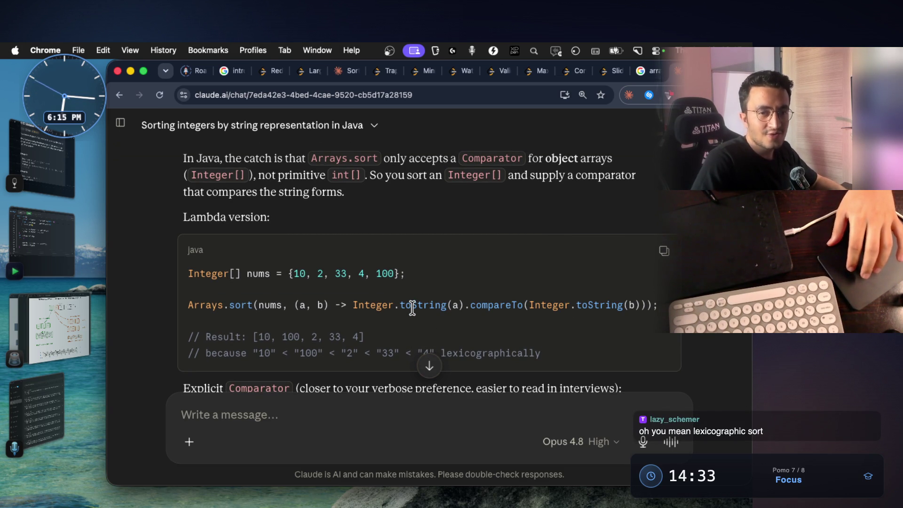
scroll(412, 309, up, 1)
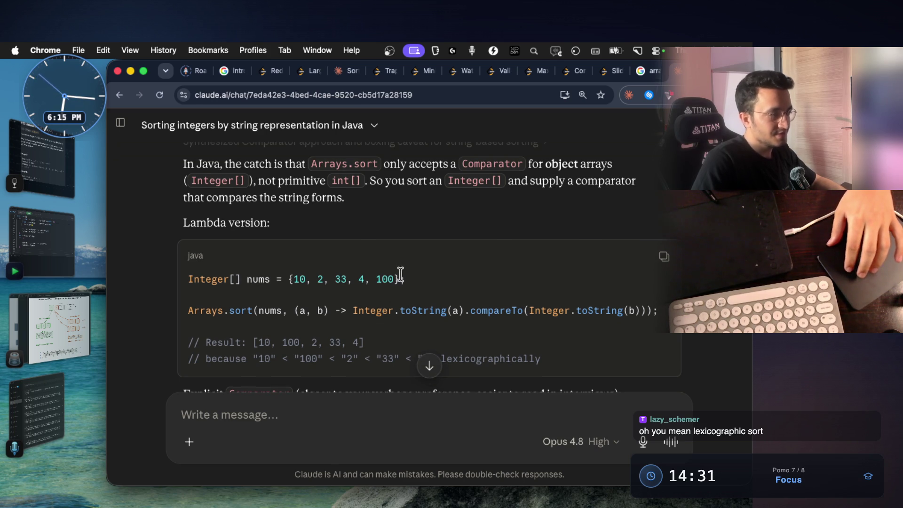
drag(401, 278, 186, 281)
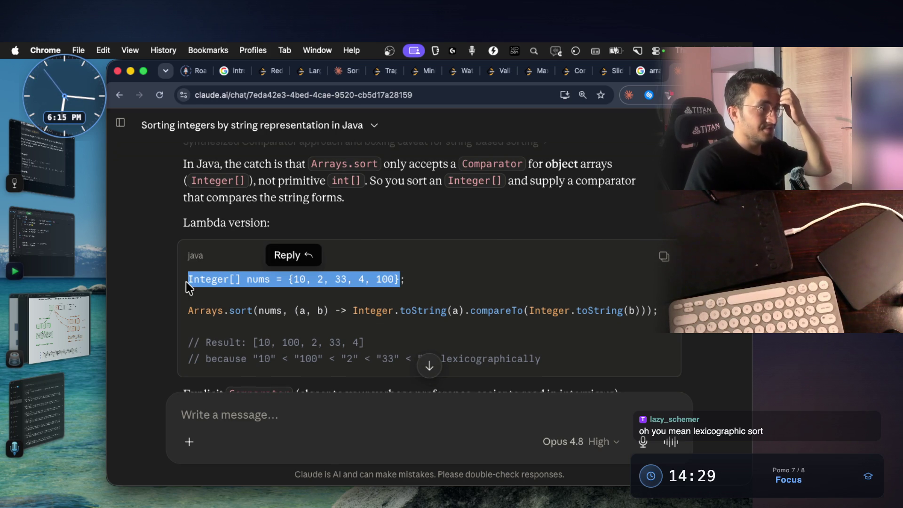
double_click(426, 311)
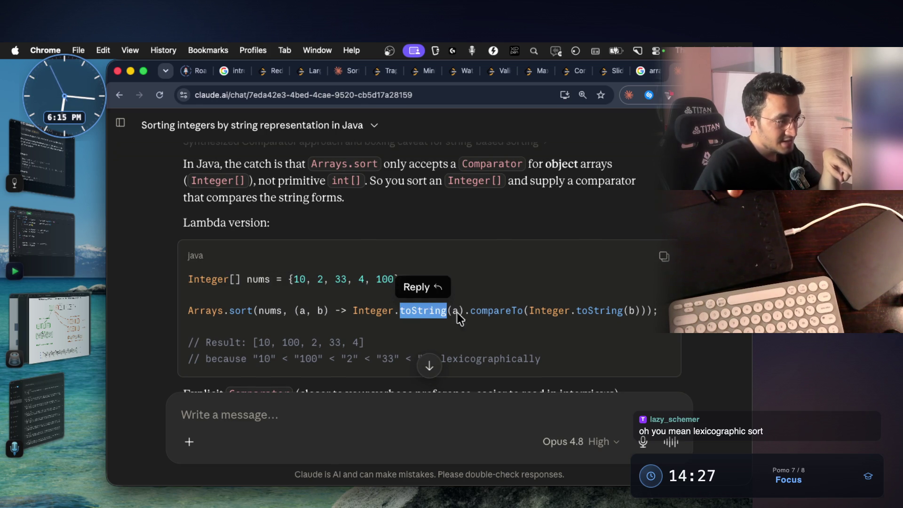
drag(463, 311, 356, 303)
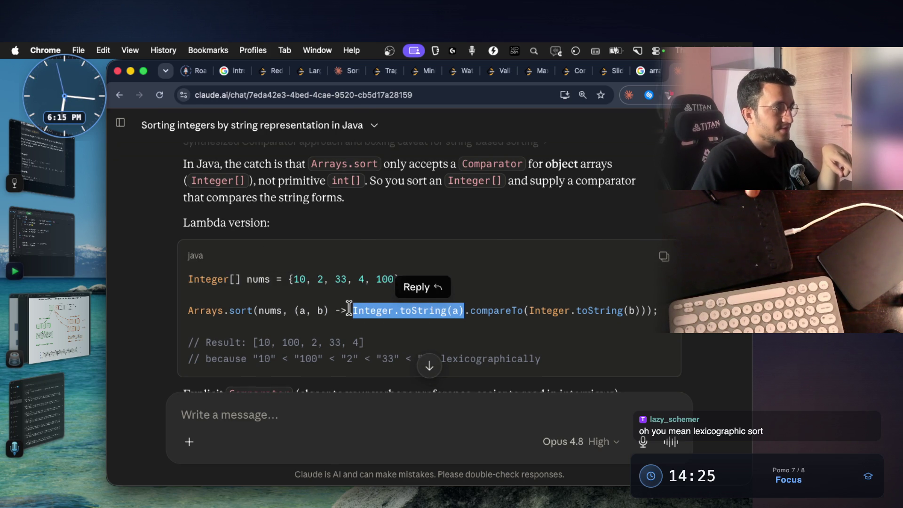
double_click(507, 312)
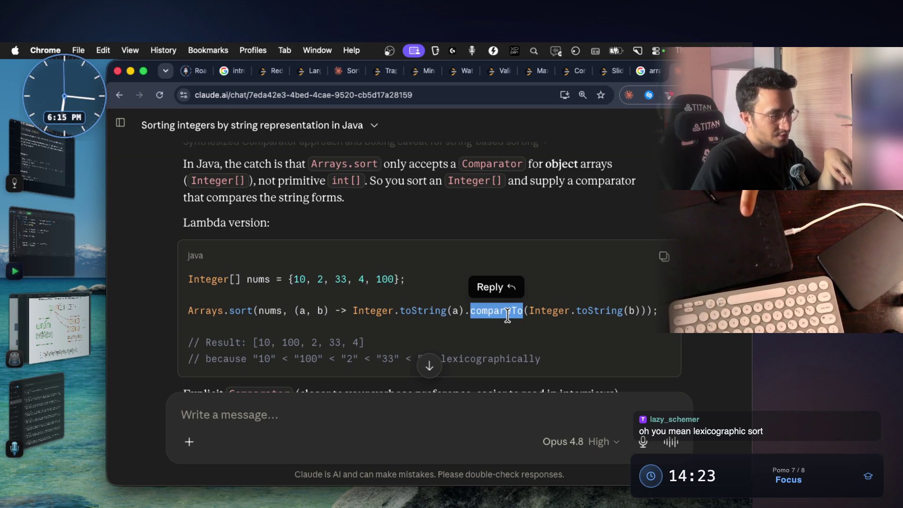
click(529, 314)
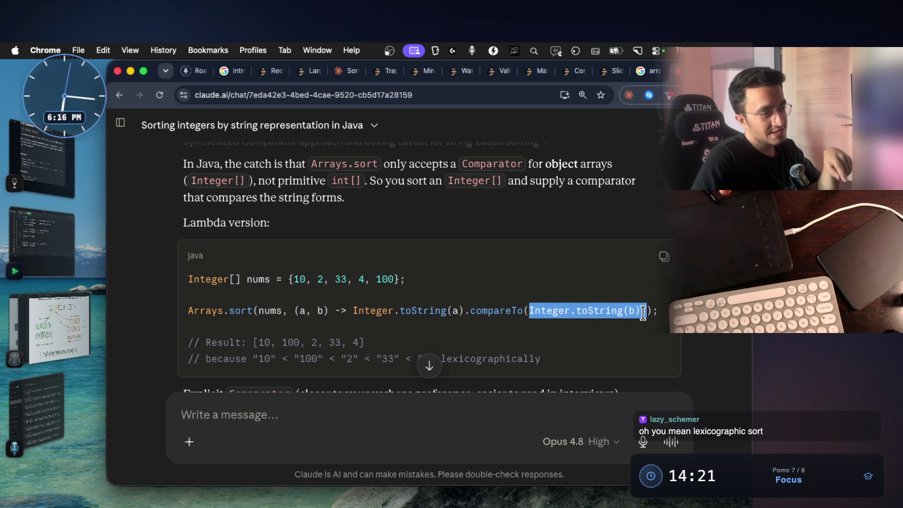
drag(645, 313, 642, 316)
scroll(598, 320, down, 2)
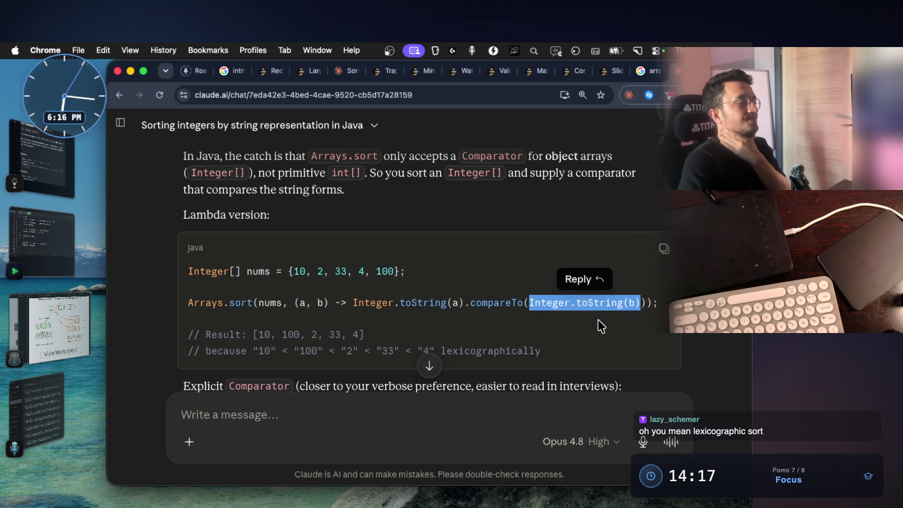
click(566, 298)
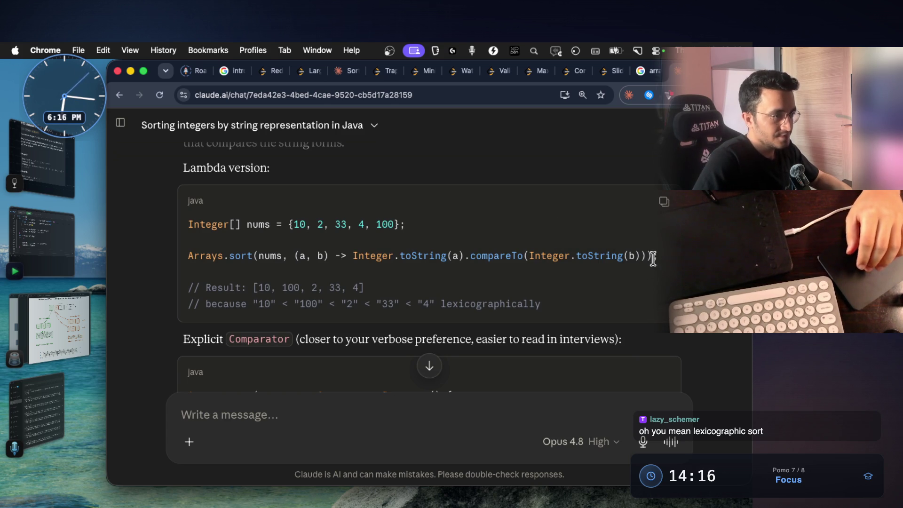
drag(625, 262, 188, 257)
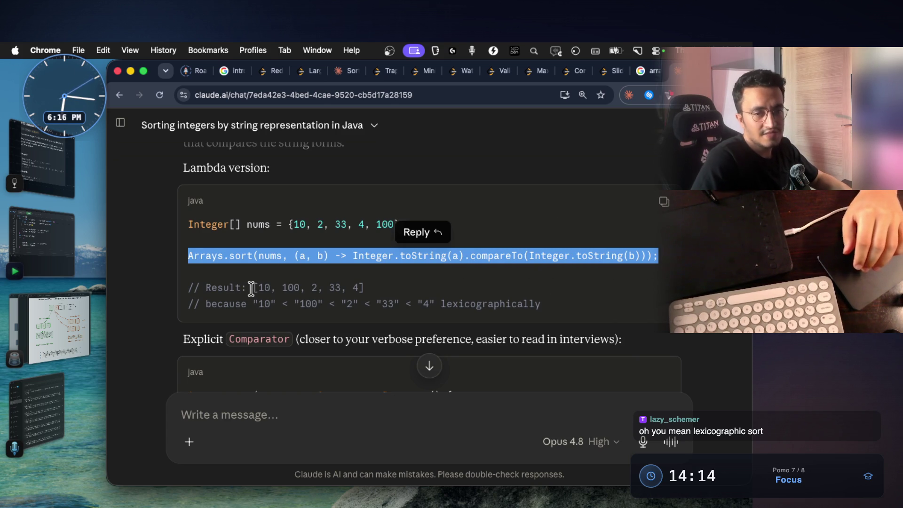
click(505, 289)
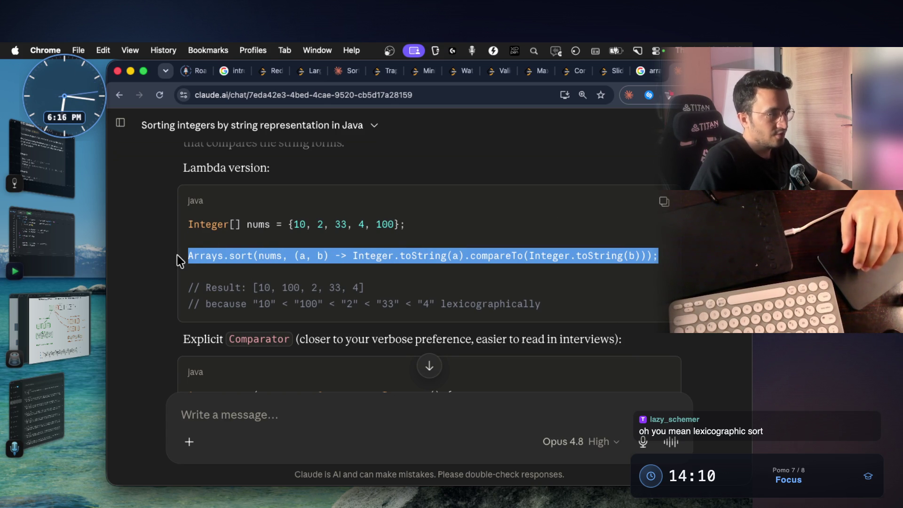
drag(591, 251, 178, 254)
click(567, 297)
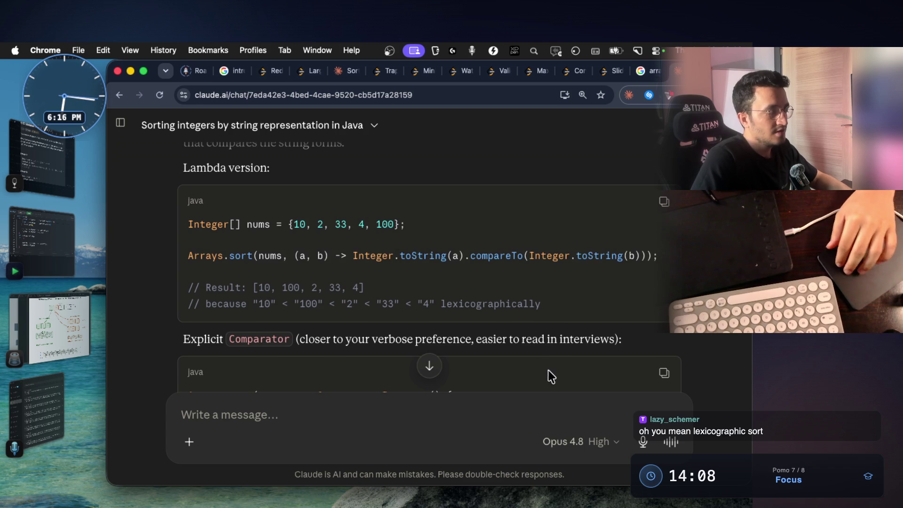
scroll(550, 367, down, 1)
Step: Read the explicit Comparator version, highlighting the verbose-preference note and the String.valueOf calls
double_click(430, 226)
click(431, 274)
scroll(443, 303, down, 1)
scroll(443, 304, down, 2)
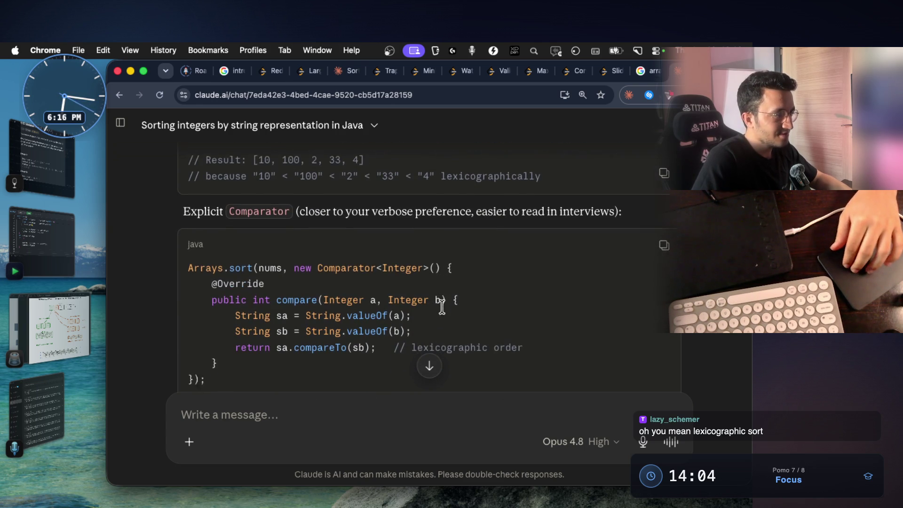
scroll(429, 314, down, 2)
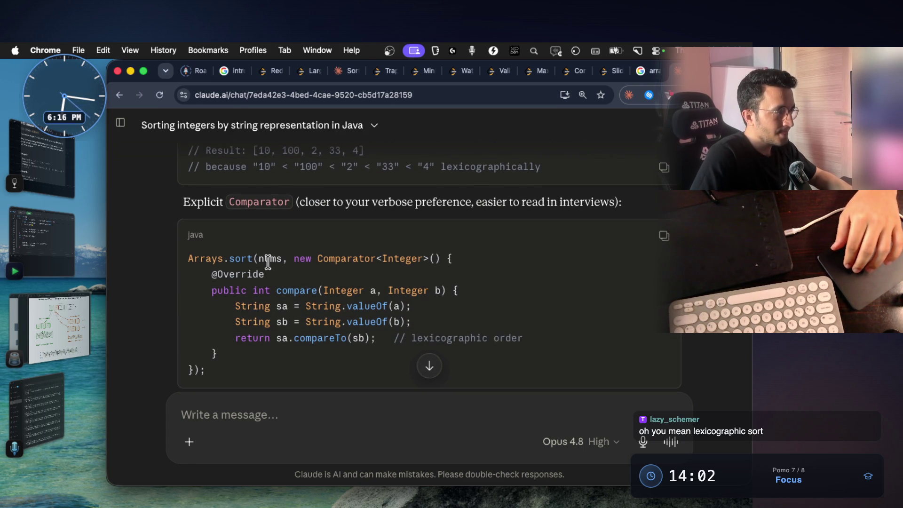
click(253, 312)
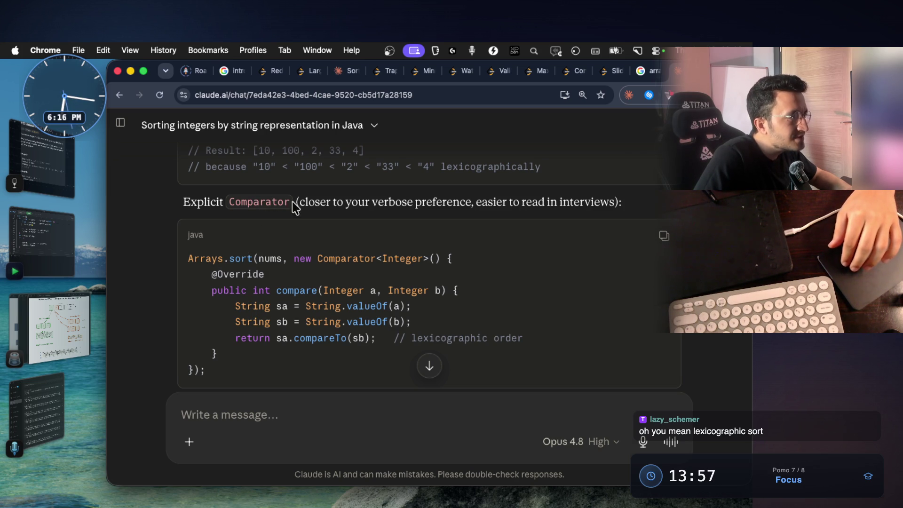
drag(300, 202, 501, 203)
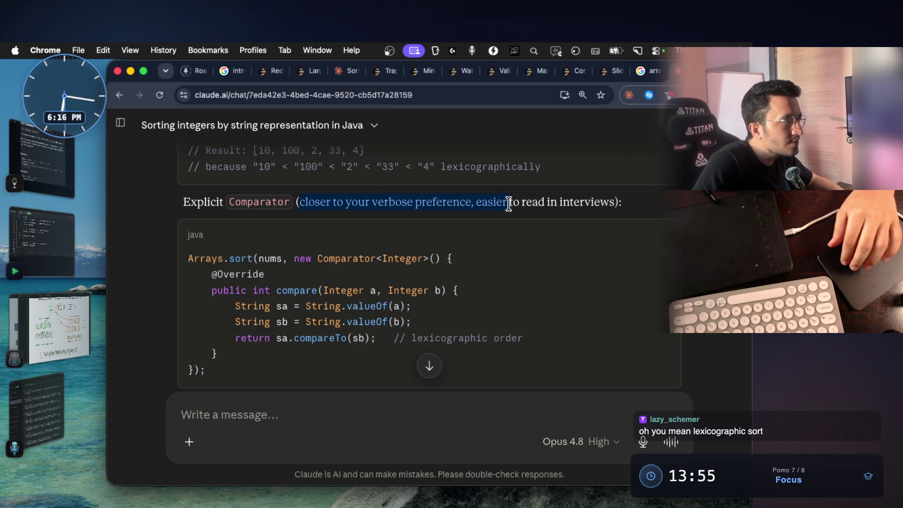
click(521, 306)
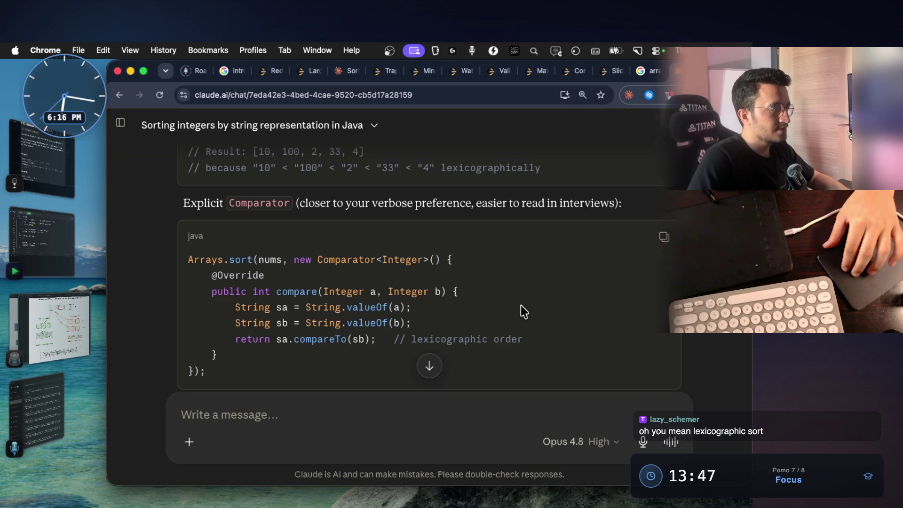
double_click(331, 308)
double_click(363, 309)
click(367, 333)
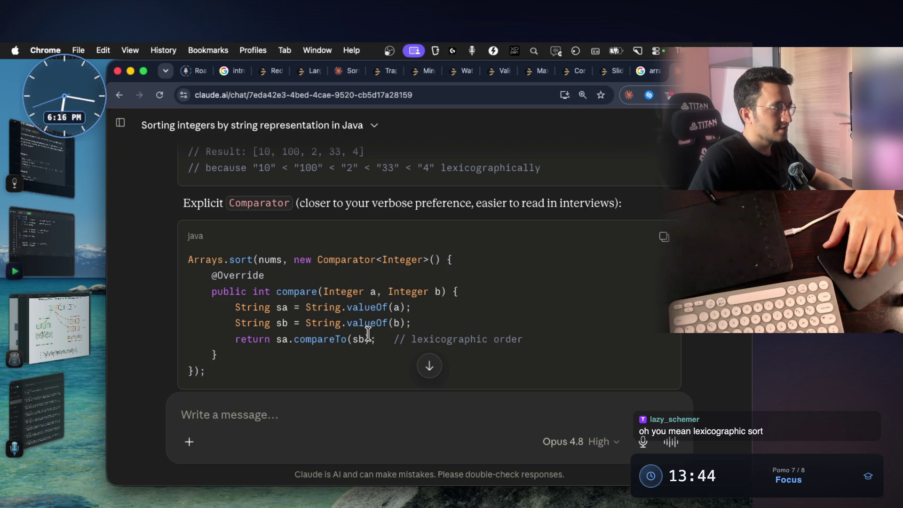
scroll(367, 339, up, 2)
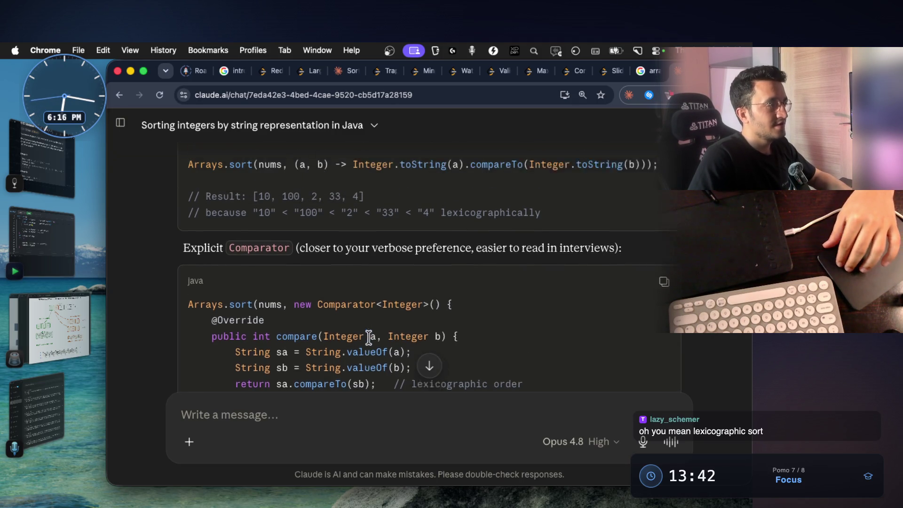
scroll(369, 339, up, 1)
scroll(369, 339, down, 3)
scroll(363, 353, up, 1)
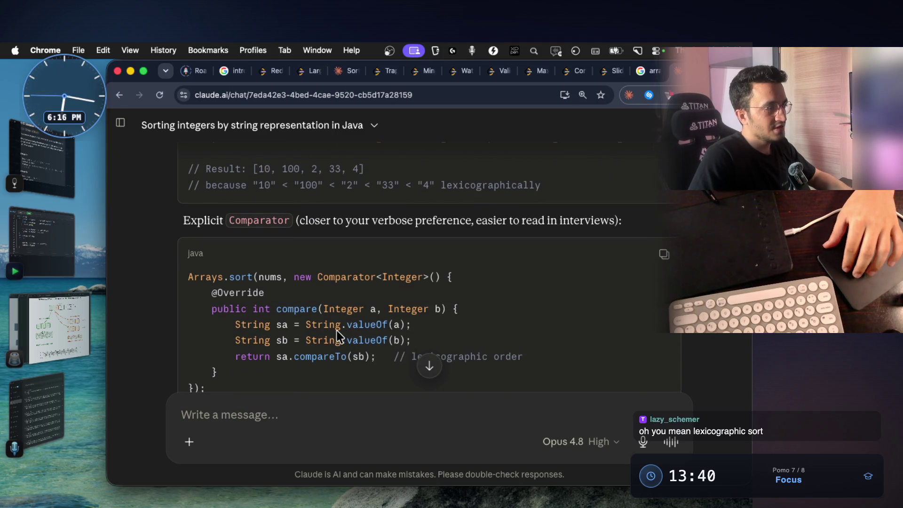
double_click(361, 323)
click(358, 340)
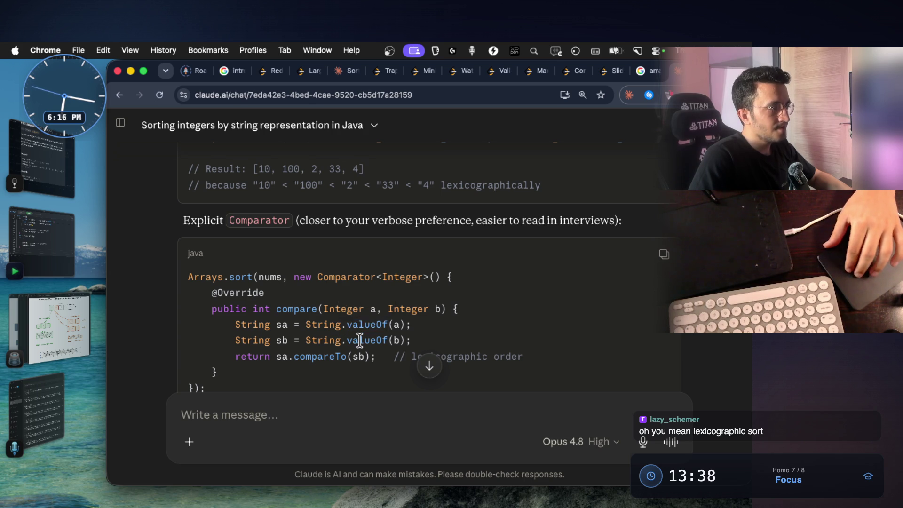
scroll(358, 339, up, 3)
Step: Recheck toString in the lambda line and capture a screenshot of the Lambda version code block
double_click(426, 235)
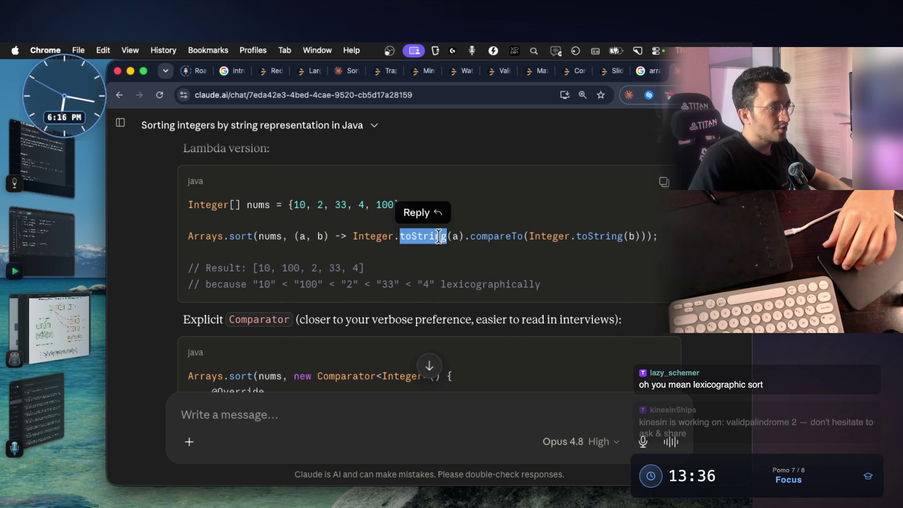
click(458, 236)
double_click(438, 238)
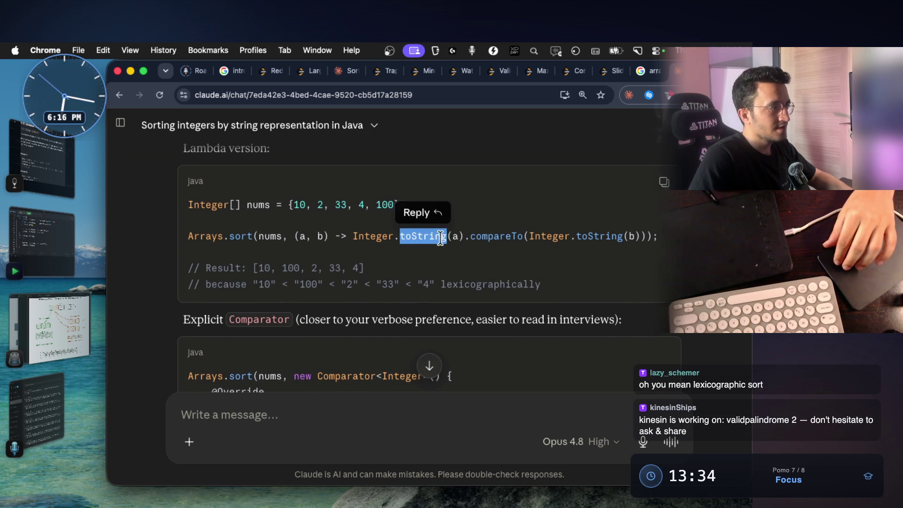
scroll(384, 290, down, 2)
scroll(384, 290, up, 2)
click(383, 290)
scroll(384, 290, up, 1)
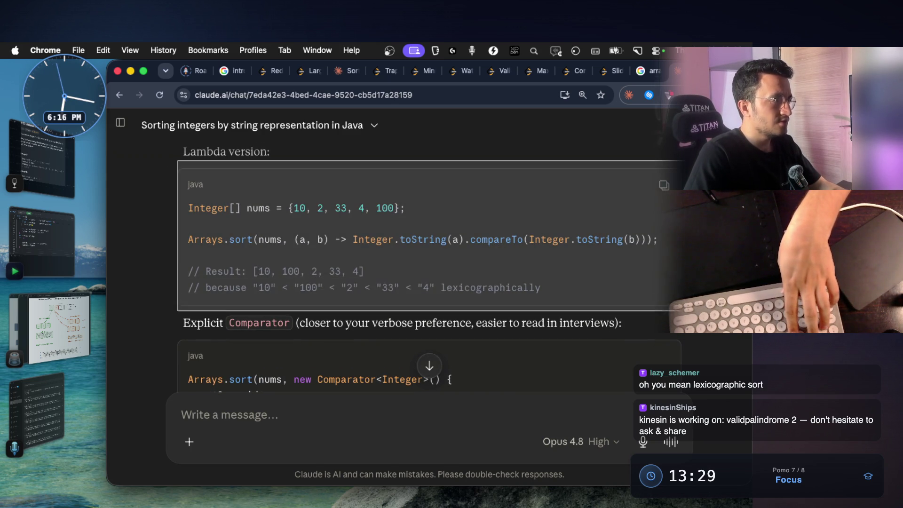
drag(217, 197, 469, 263)
Step: In the Greedy notebook, step to the Largest Number mark and paste the lambda code screenshot into its images
click(62, 184)
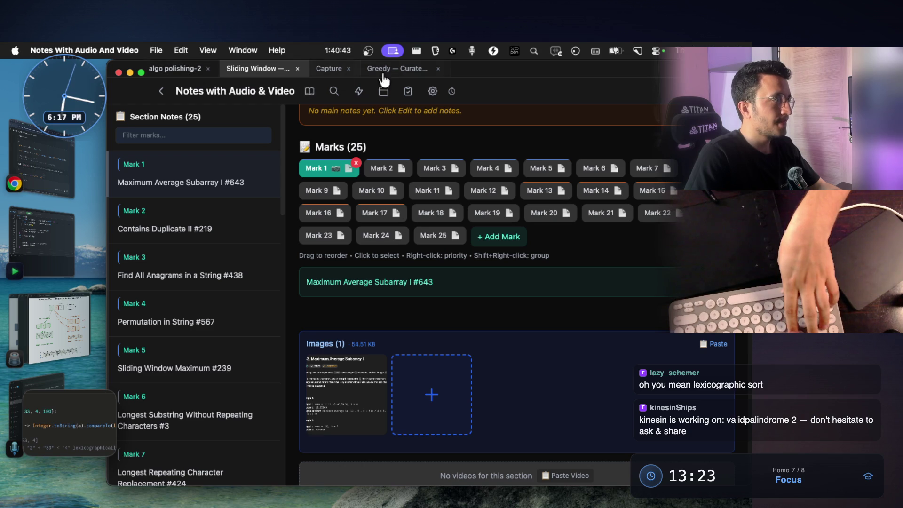
click(395, 69)
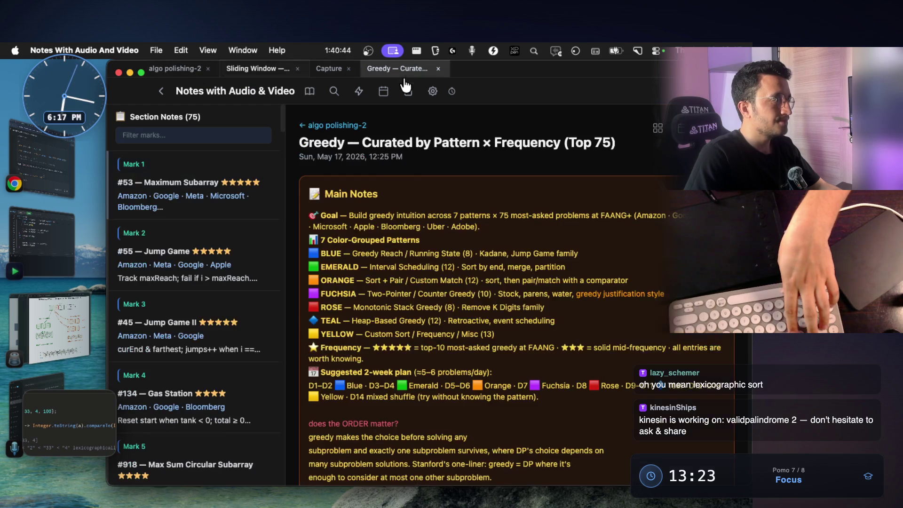
scroll(459, 251, down, 5)
scroll(459, 252, down, 5)
scroll(468, 262, down, 3)
scroll(500, 275, down, 2)
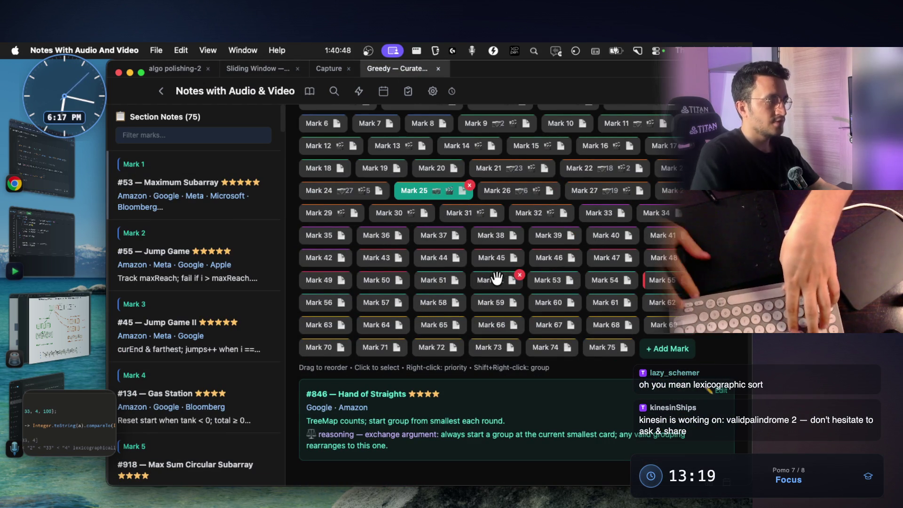
key(Right)
key(Right)
key(Right)
key(Right)
key(Right)
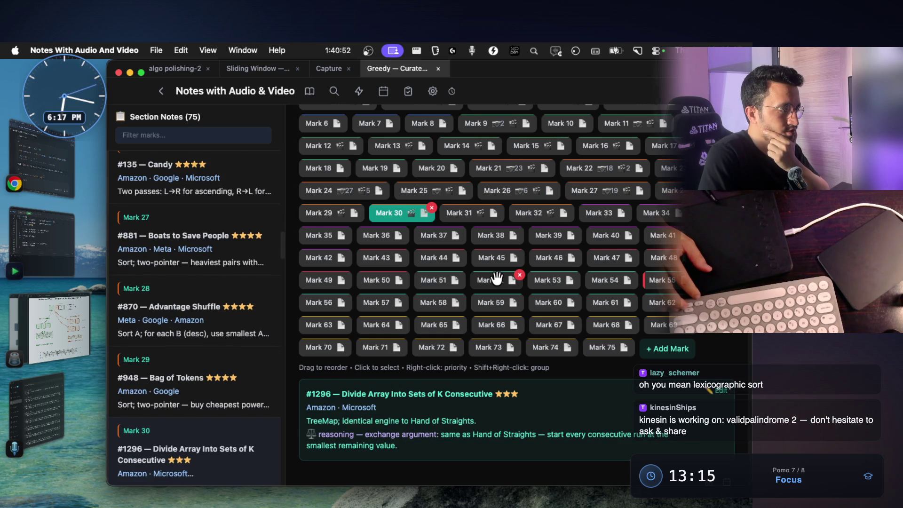
key(Right)
key(Right)
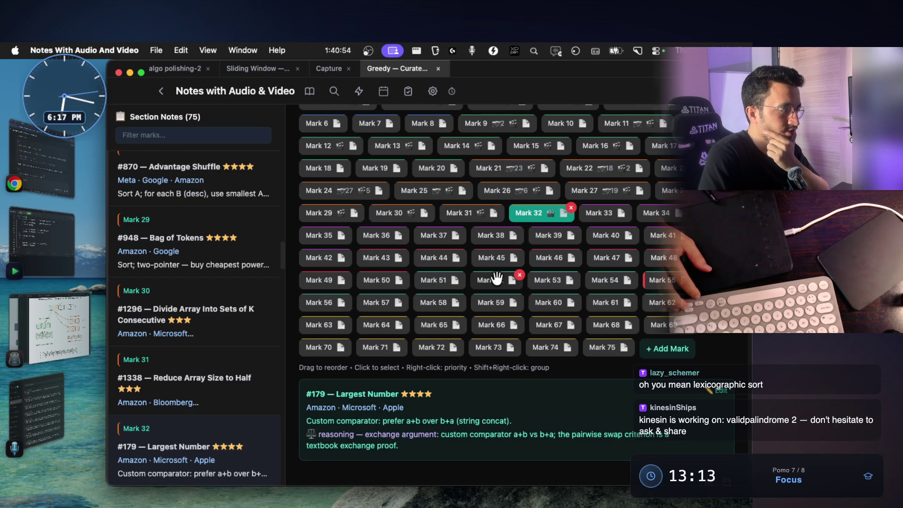
scroll(498, 278, down, 5)
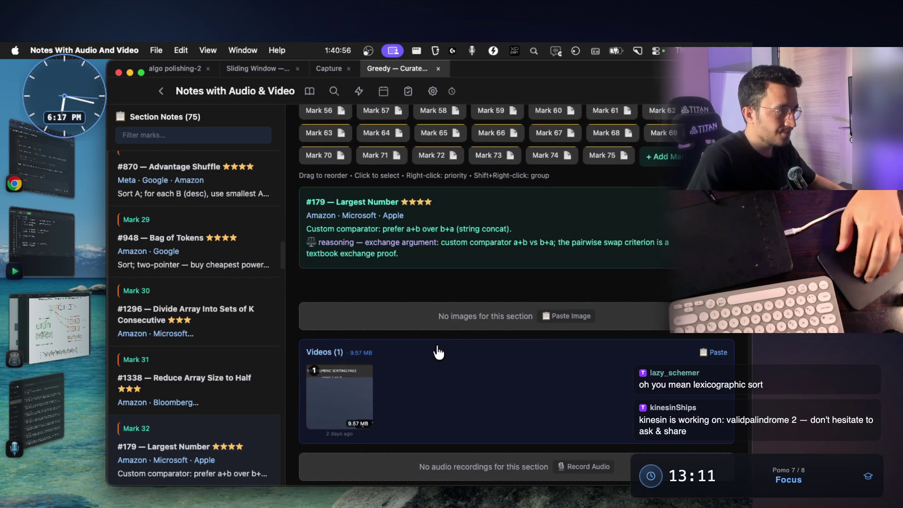
click(557, 317)
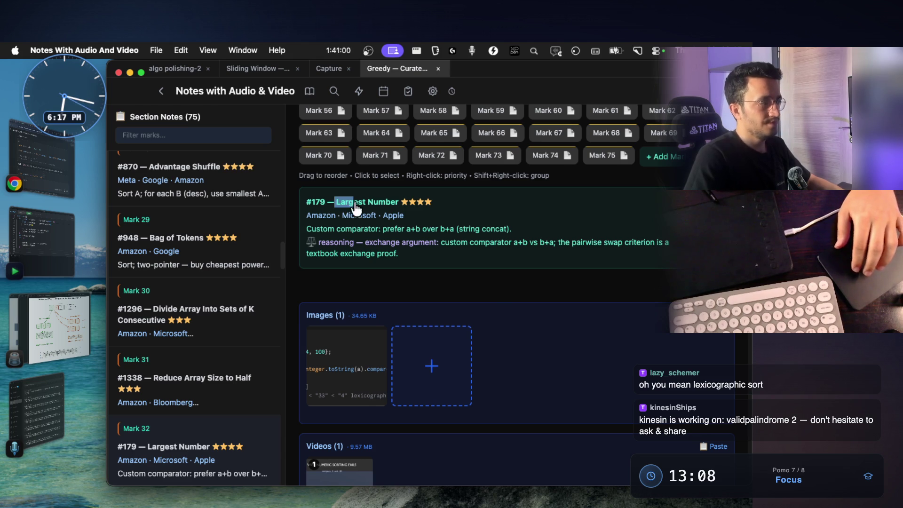
Step: Copy the Largest Number title and search it with leetcode in a new Chrome tab
drag(336, 203, 399, 202)
key(super+c)
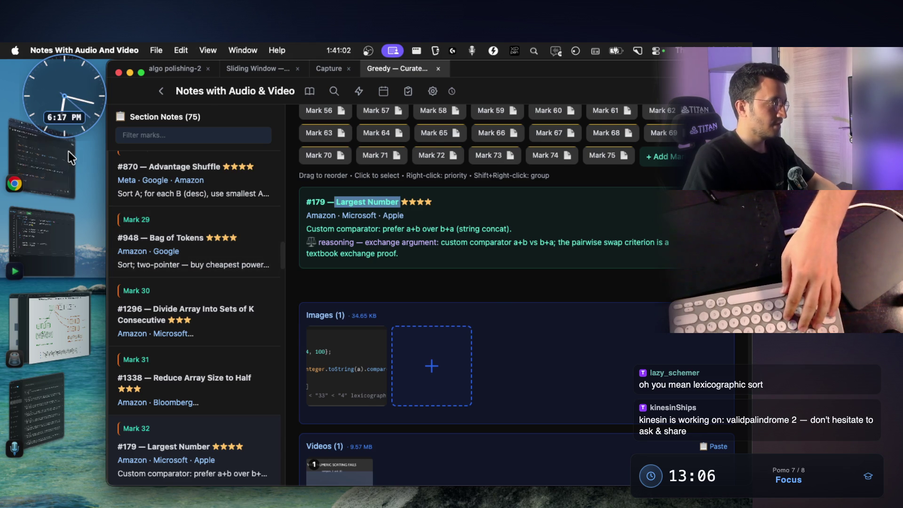
click(70, 157)
key(super+t)
key(super+v)
text(leetcode)
key(Return)
Step: Open LeetCode's 179. Largest Number page and screenshot its description and examples, then return to the notes
click(258, 238)
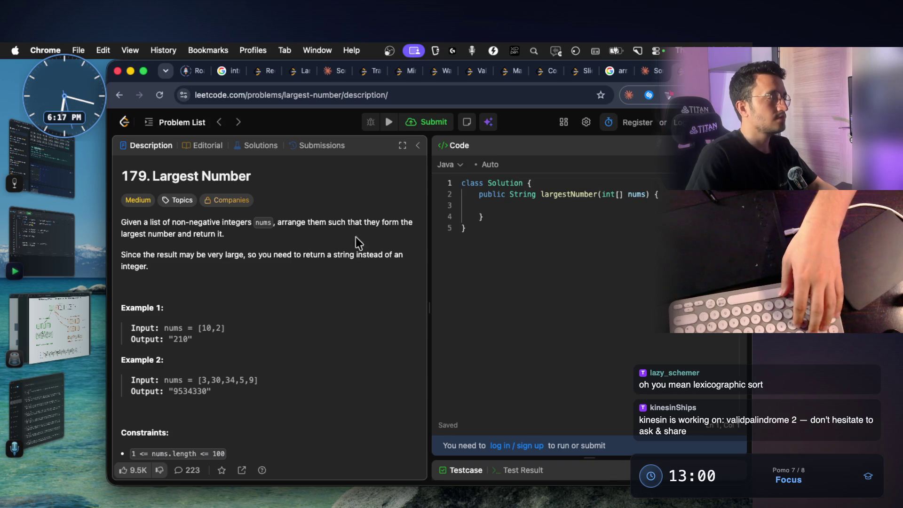
key(super+shift+4)
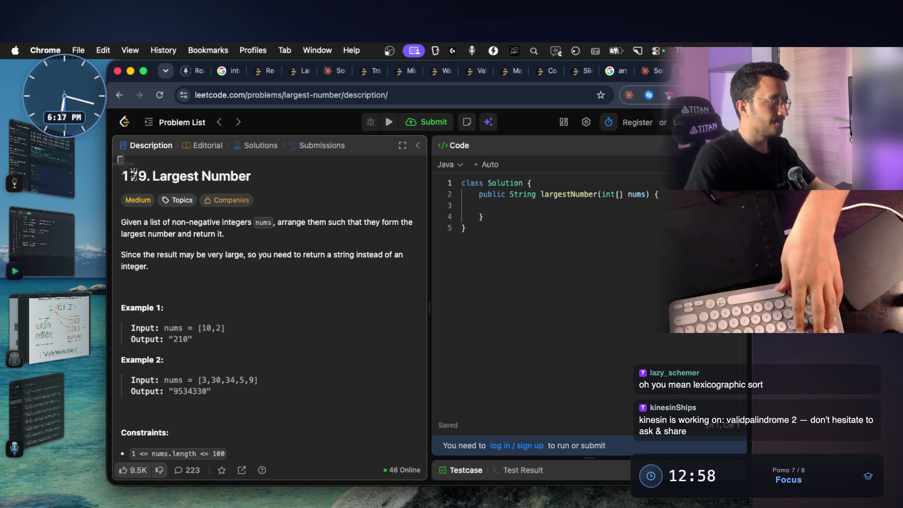
drag(118, 156, 413, 407)
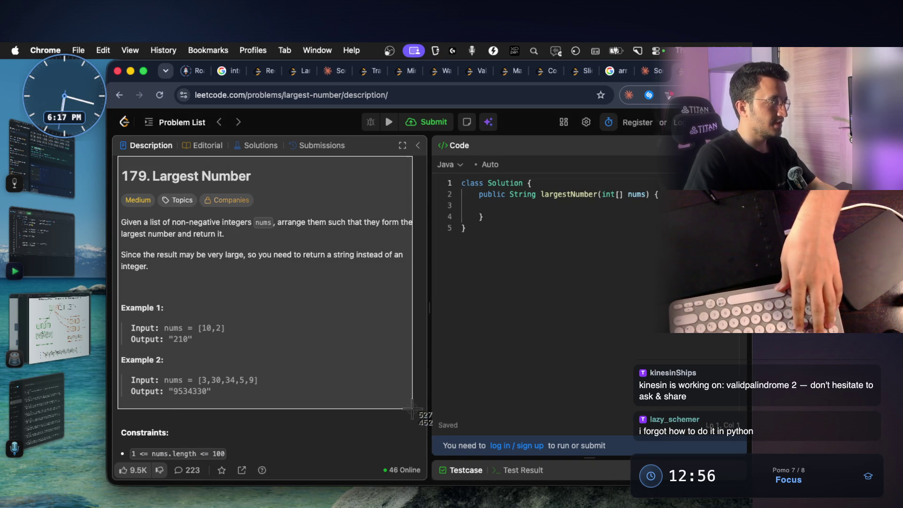
click(71, 183)
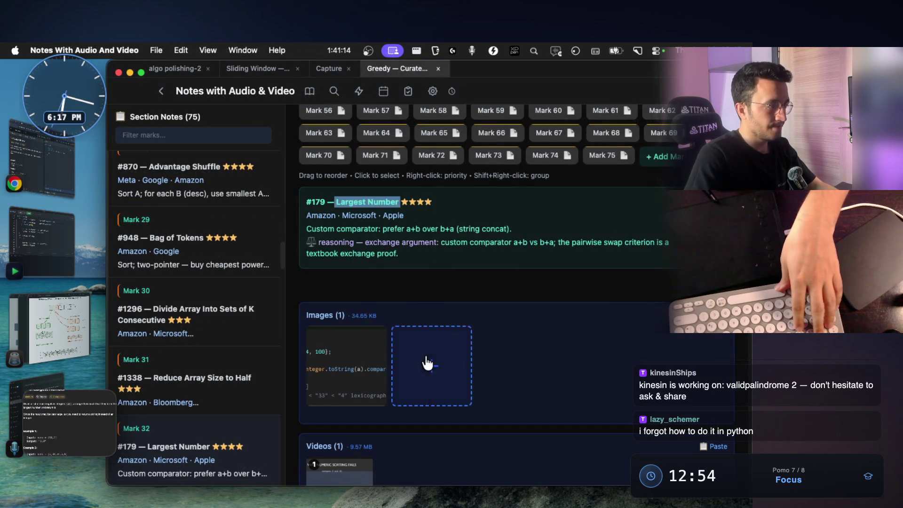
Step: Paste the problem screenshot into Mark 32's images and delete the extra second thumbnail, leaving three
key(super+v)
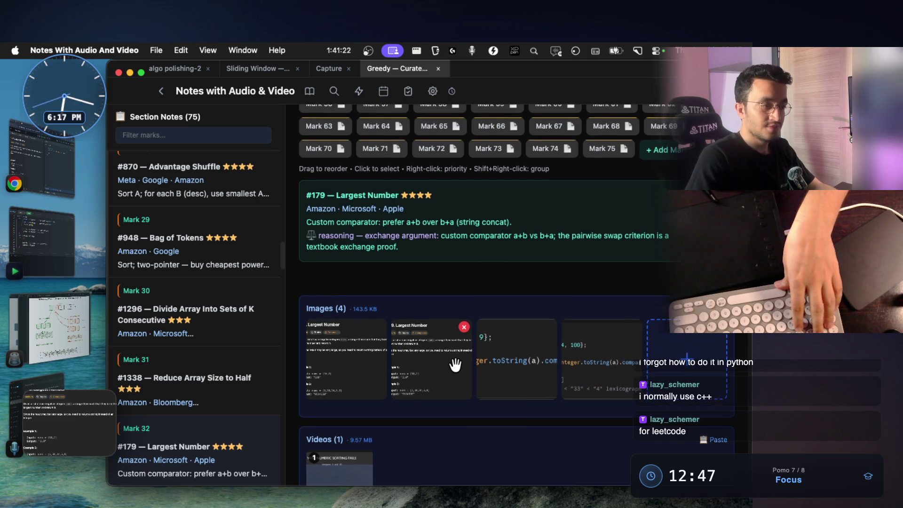
scroll(454, 367, down, 2)
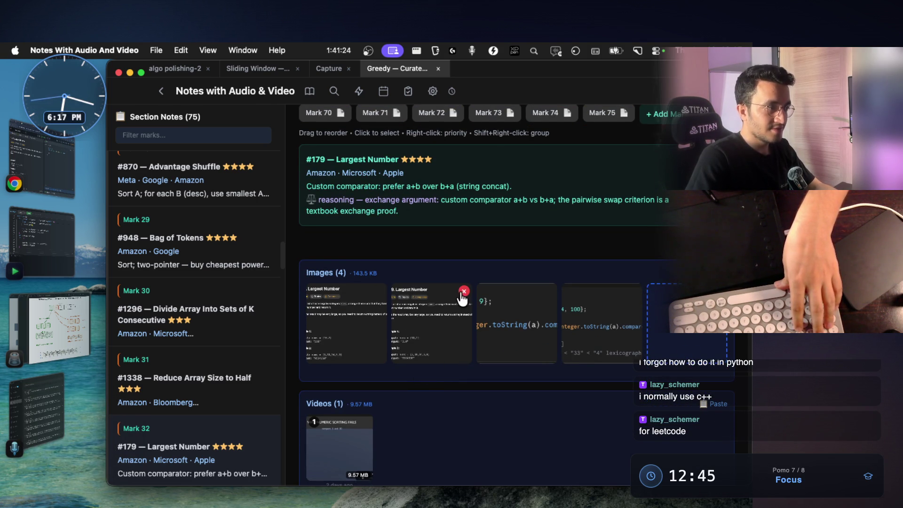
click(463, 292)
click(512, 302)
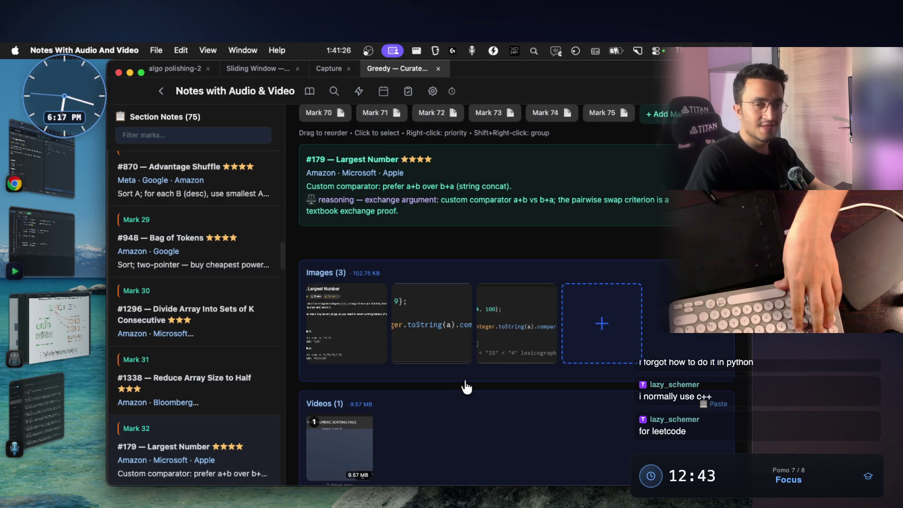
key(super+Tab)
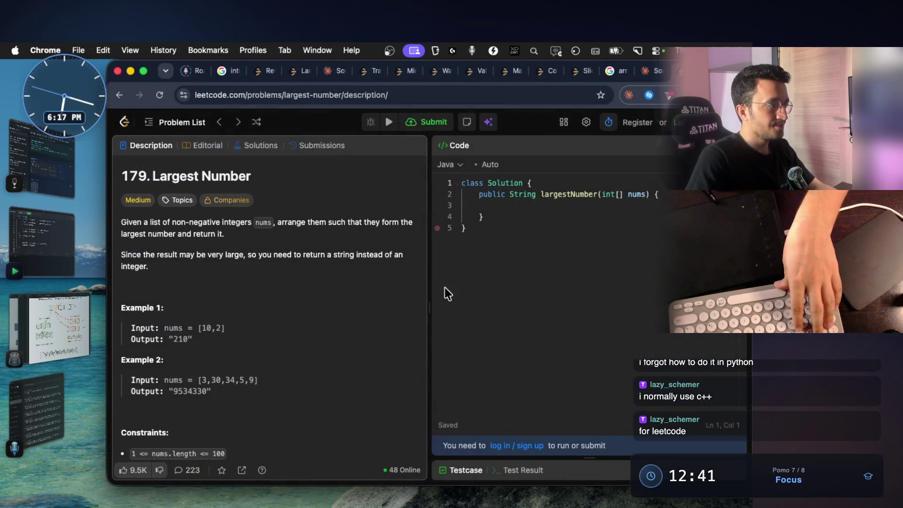
scroll(246, 292, down, 3)
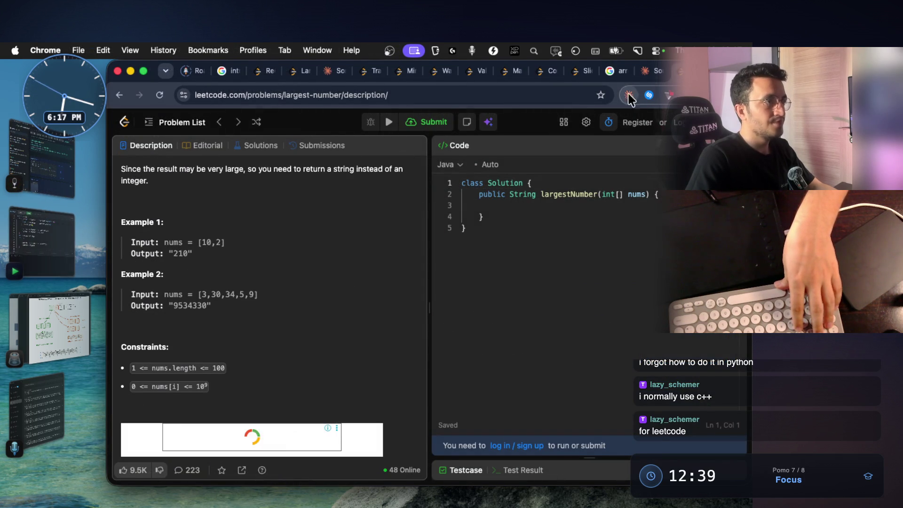
Step: In the Claude tab, screenshot the explicit Comparator code block and return to the notes app
click(645, 71)
scroll(393, 262, down, 4)
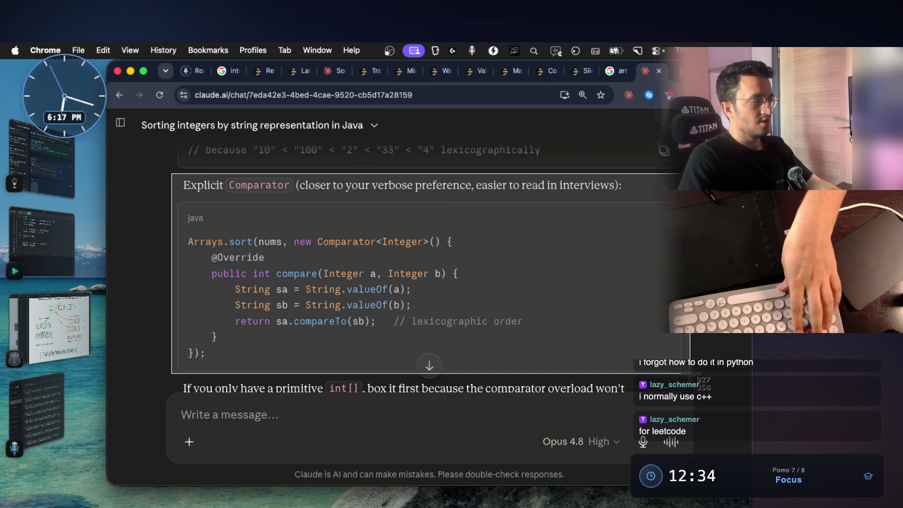
drag(173, 173, 702, 382)
click(33, 189)
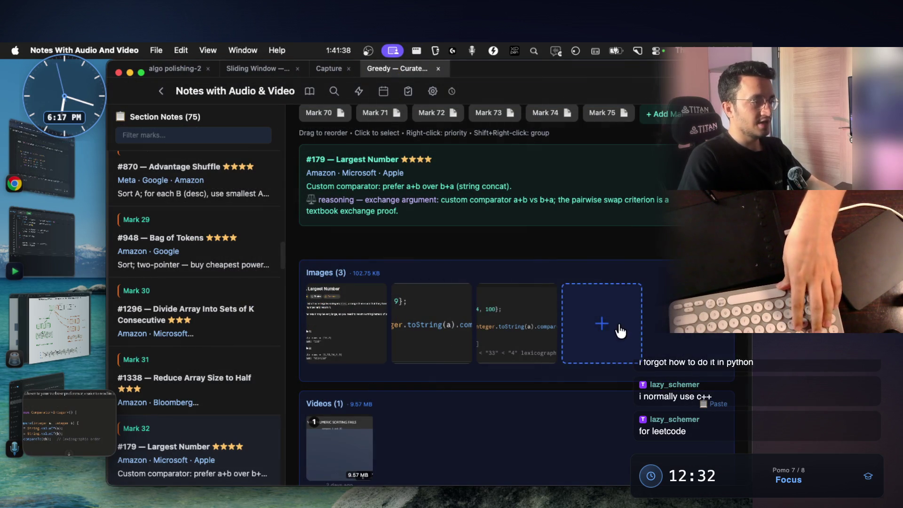
Step: Paste the Comparator screenshot as Largest Number's fourth image and open it in the enlarged preview
key(super+v)
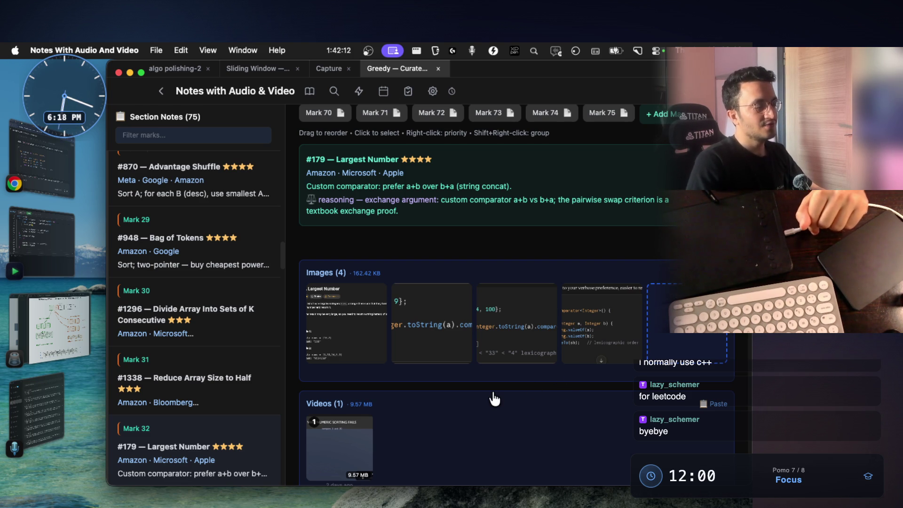
click(579, 330)
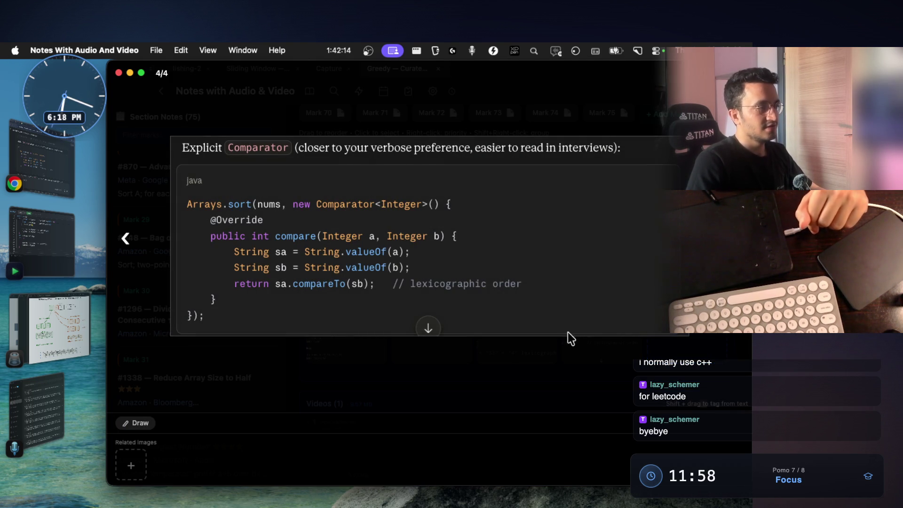
click(522, 372)
click(579, 330)
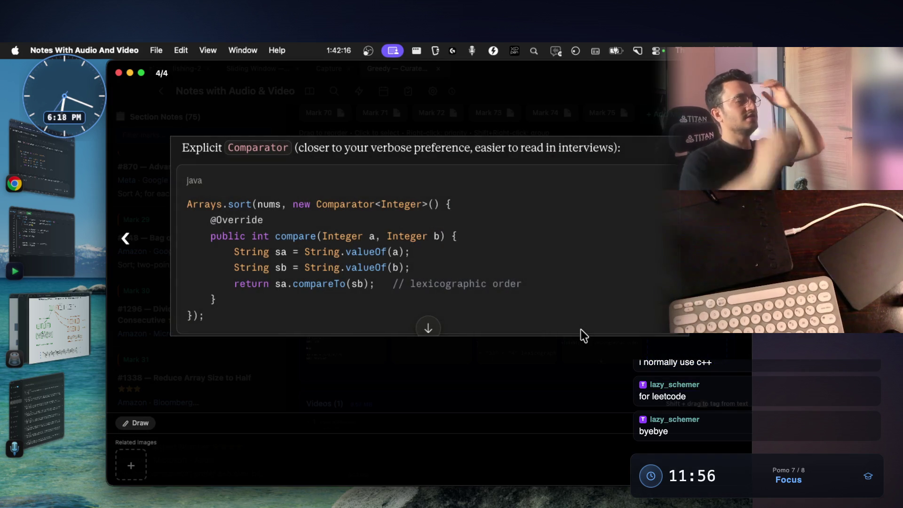